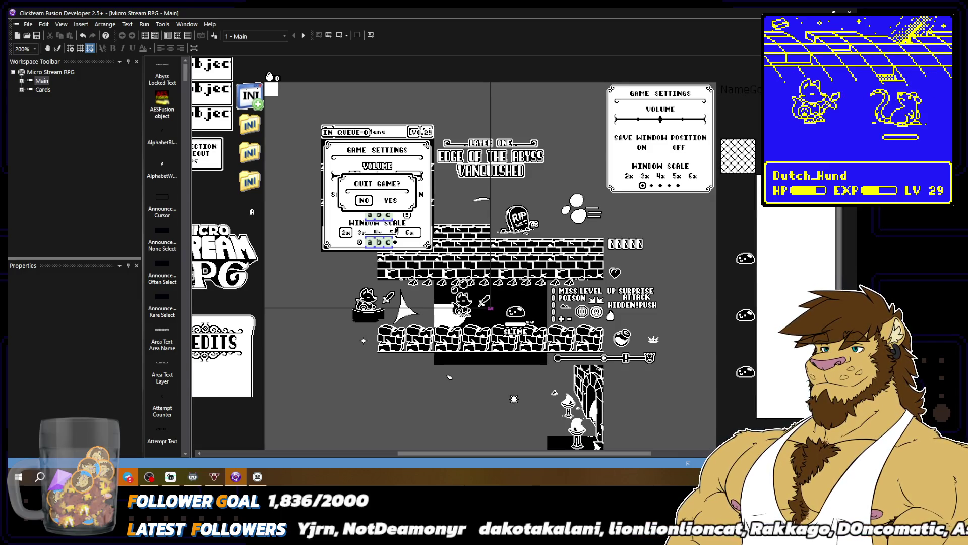
# Step: Inspect the Bog Ripple object's properties, then clear the selection
pyautogui.scroll(-2, 489, 252)
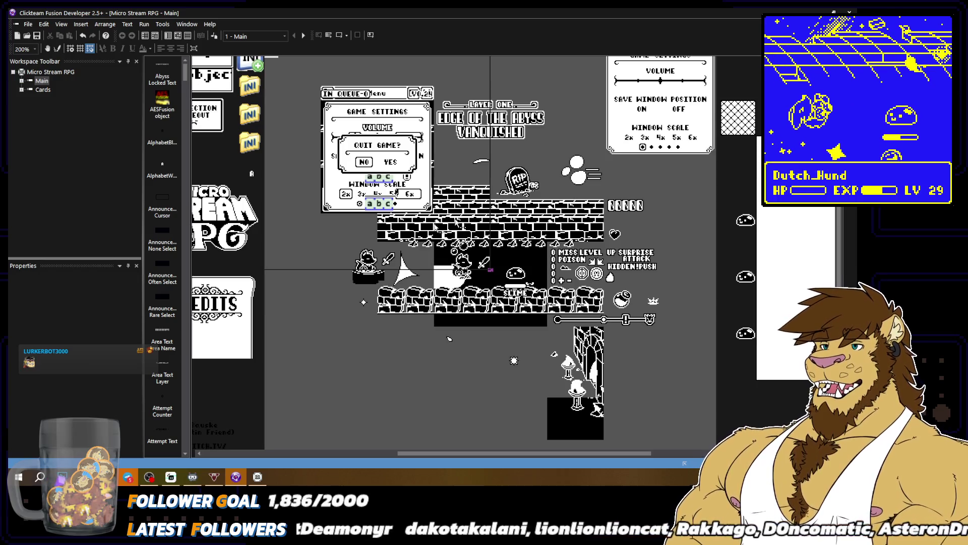
pyautogui.click(372, 280)
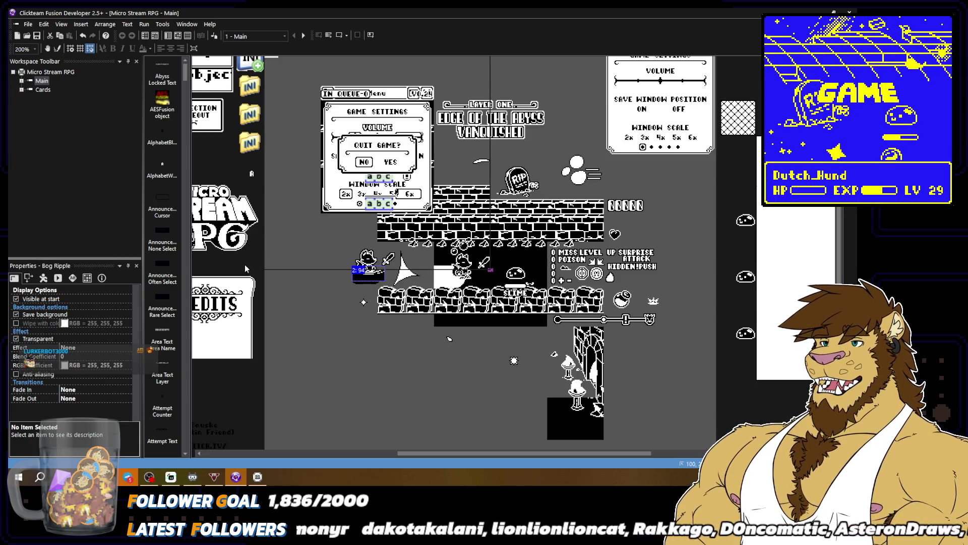
pyautogui.press('Escape')
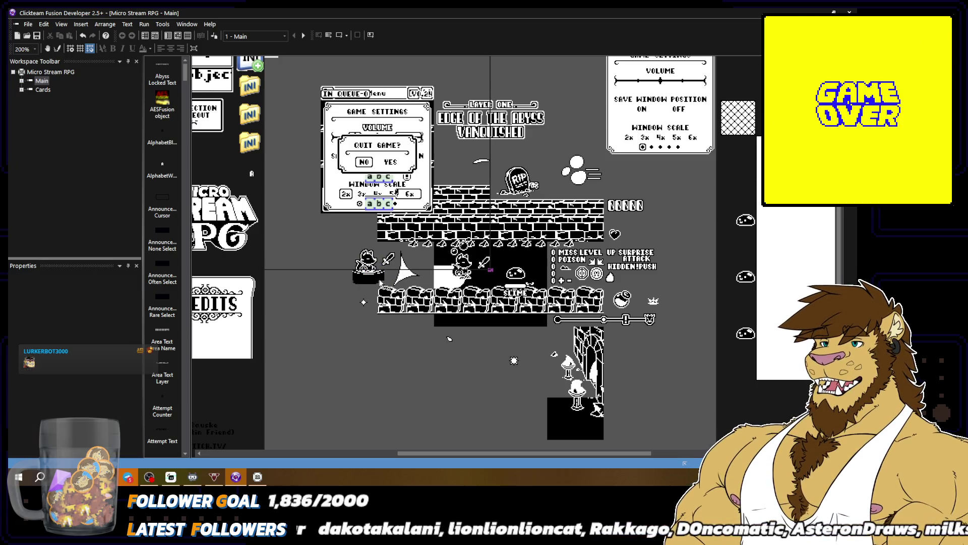
pyautogui.click(373, 276)
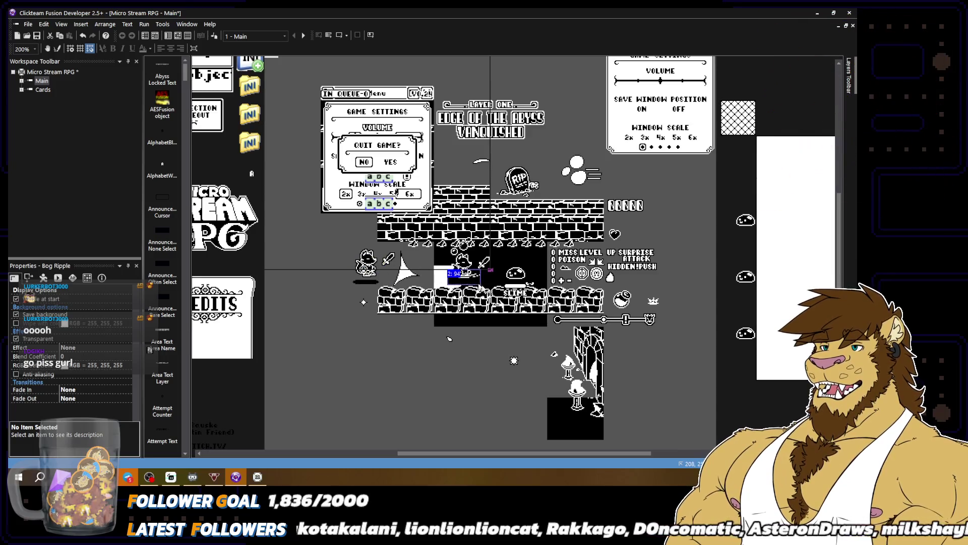
pyautogui.press('Escape')
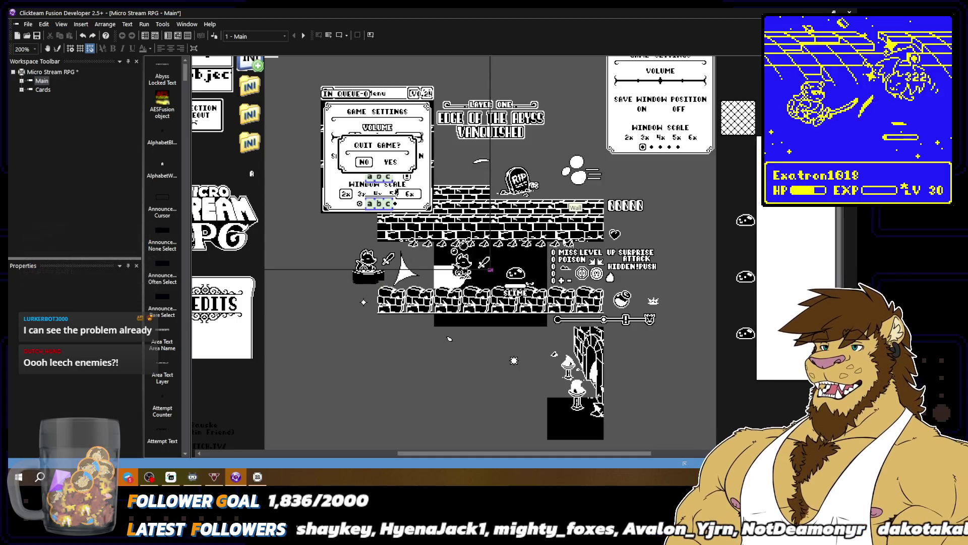
# Step: Browse the Special Player Characters list entries and close it without keeping changes
pyautogui.doubleClick(746, 131)
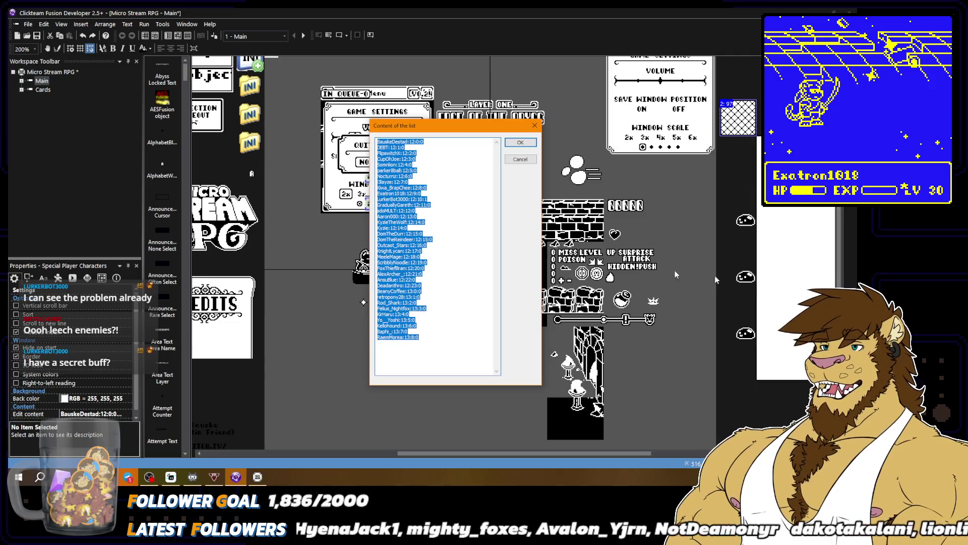
pyautogui.click(427, 308)
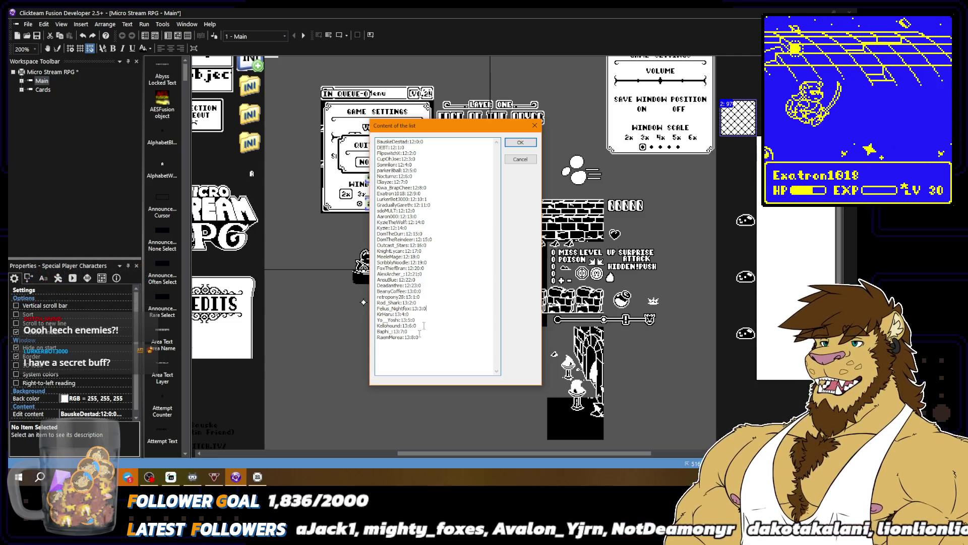
pyautogui.moveTo(424, 326)
pyautogui.mouseDown()
pyautogui.moveTo(404, 277)
pyautogui.moveTo(380, 141)
pyautogui.mouseUp()
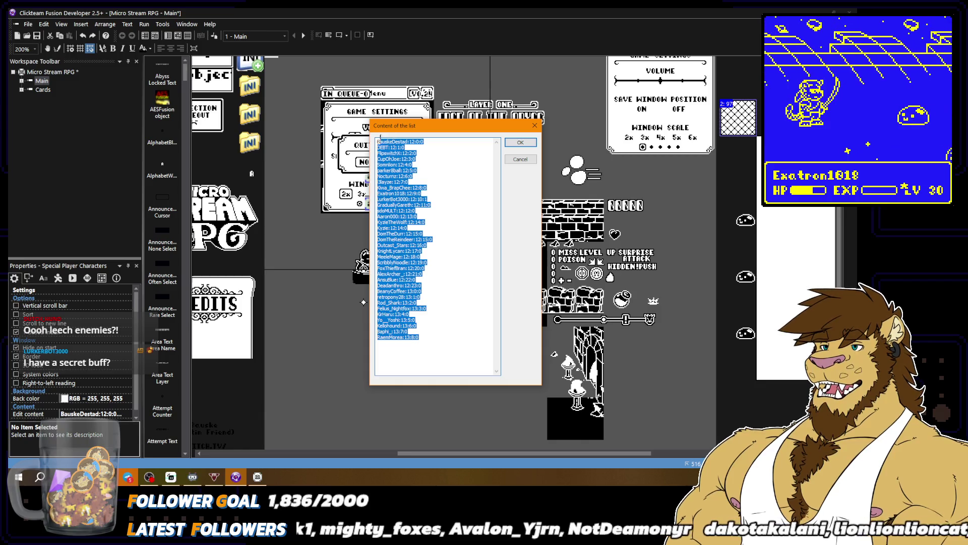
pyautogui.click(392, 152)
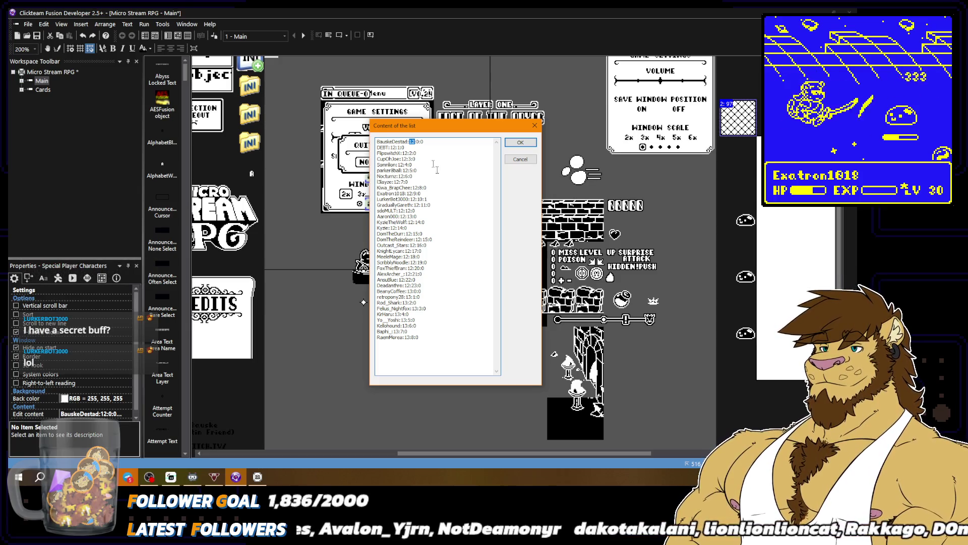
pyautogui.click(416, 142)
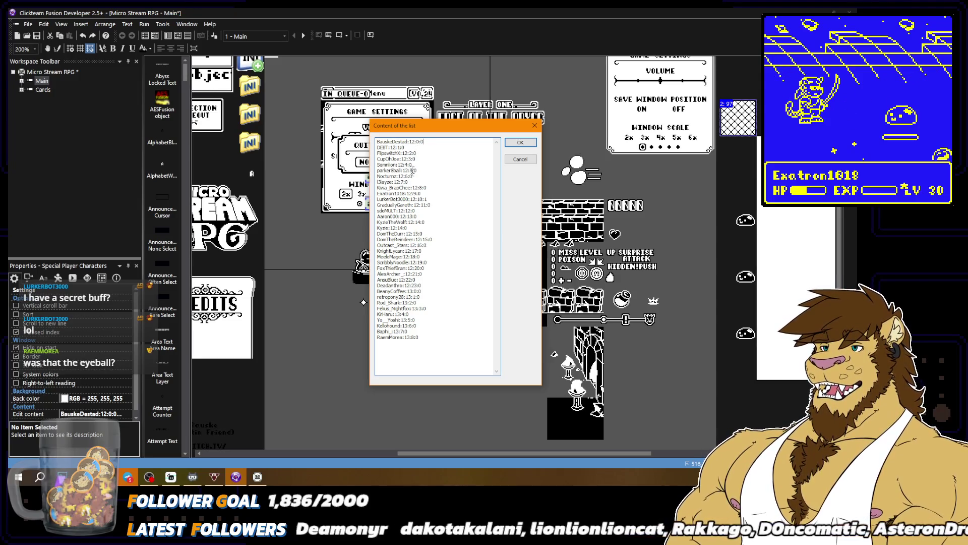
pyautogui.doubleClick(425, 199)
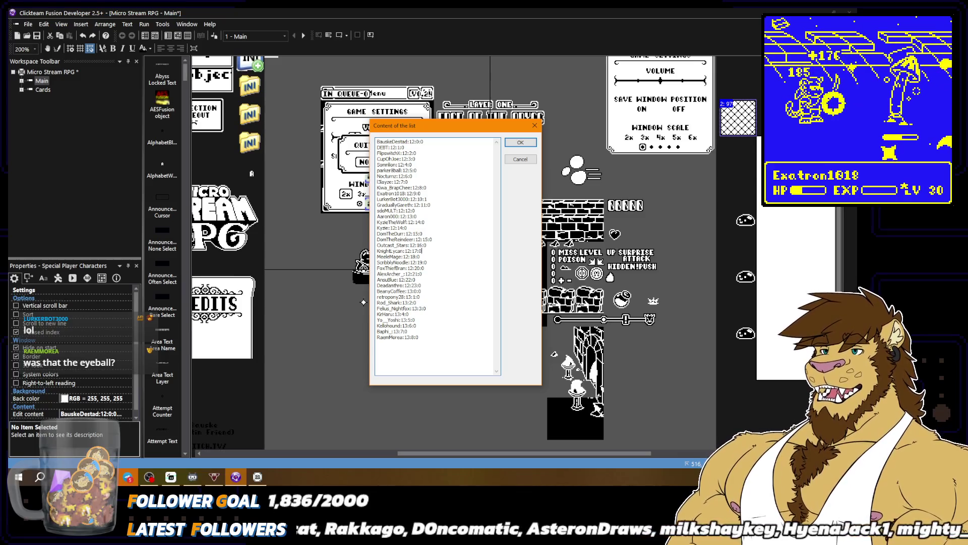
pyautogui.click(427, 198)
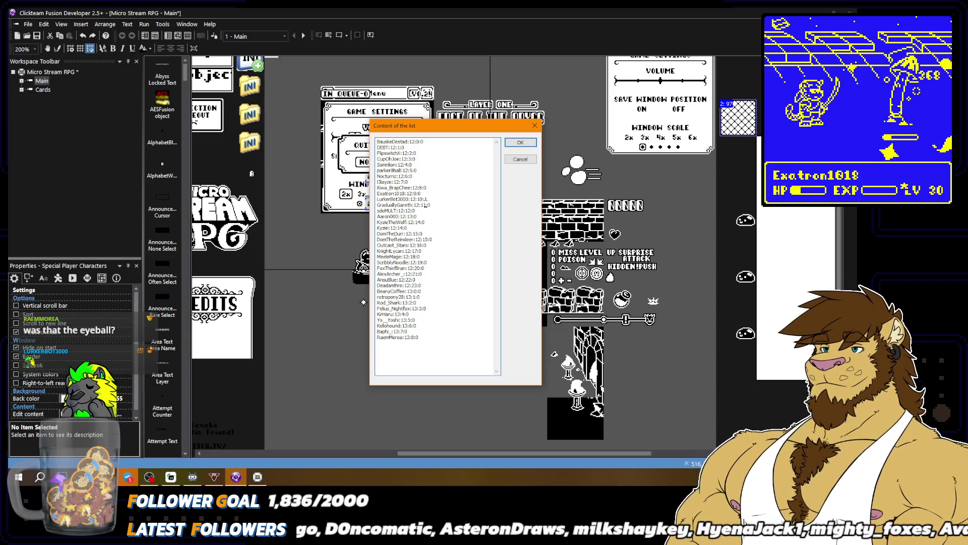
pyautogui.hotkey('shift', 'Left')
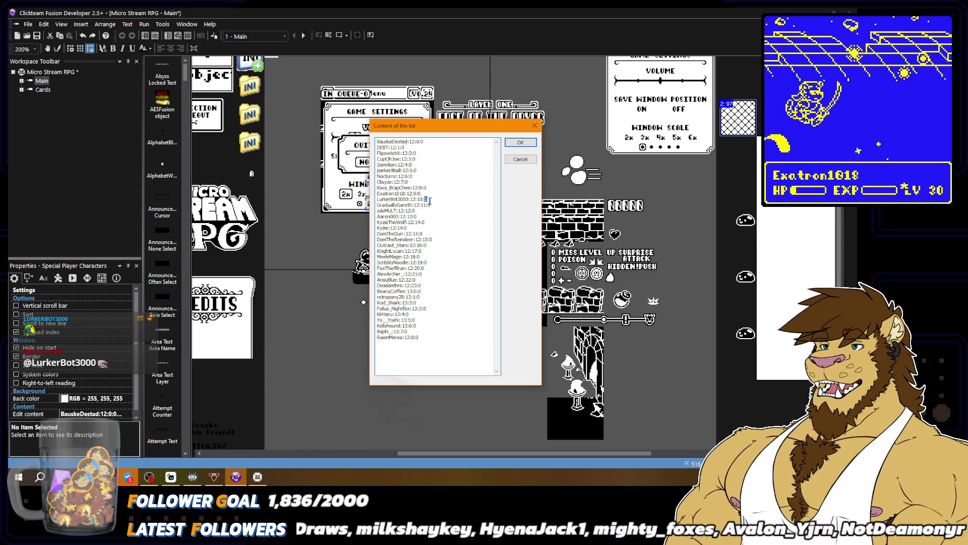
pyautogui.moveTo(427, 200); pyautogui.dragTo(391, 199)
pyautogui.click(422, 251)
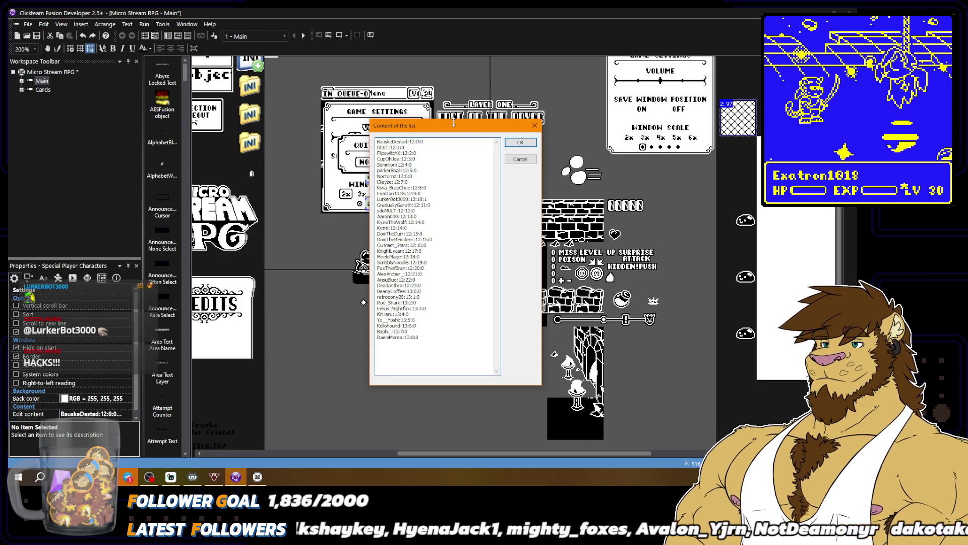
pyautogui.click(516, 160)
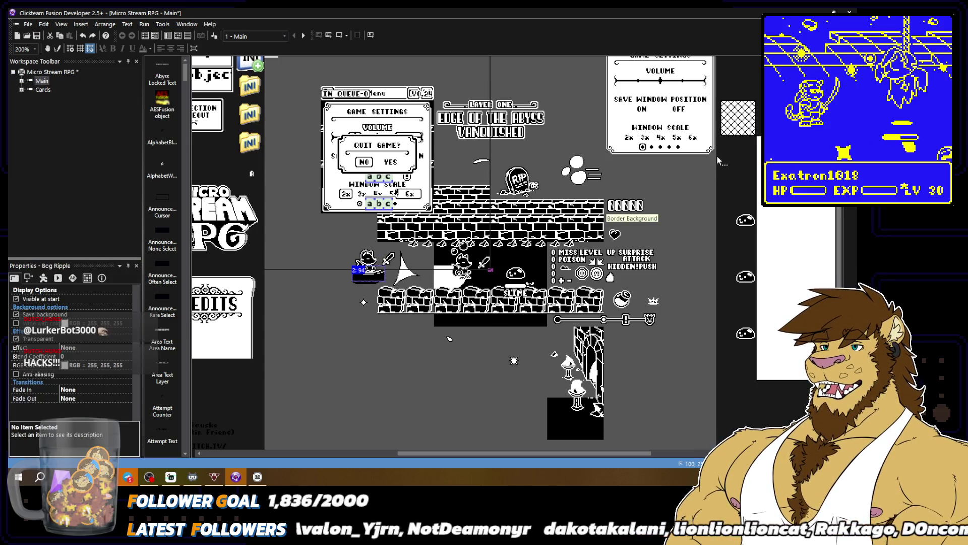
pyautogui.click(726, 152)
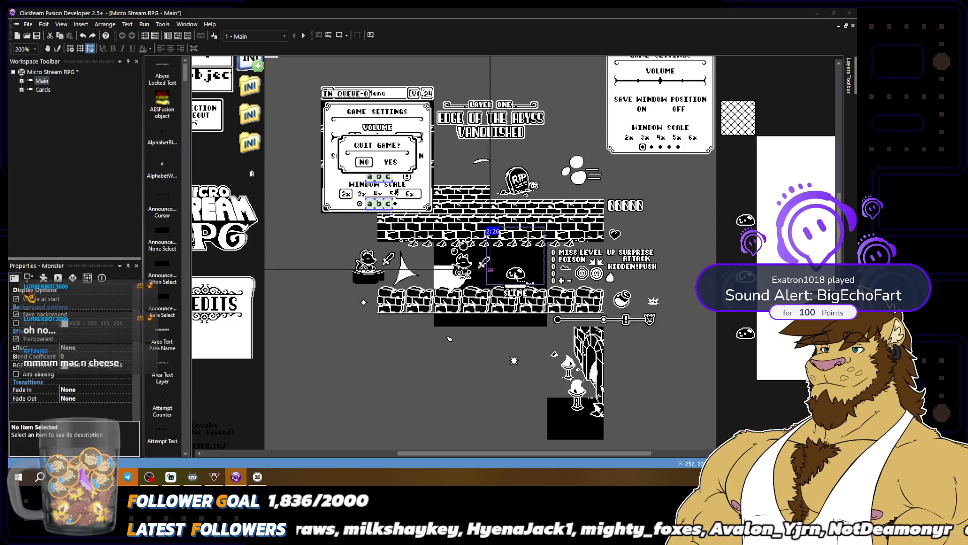
# Step: Open the Monster object's Stillwater animation sprite in the image editor with the pencil
pyautogui.doubleClick(490, 270)
pyautogui.scroll(3, 491, 236)
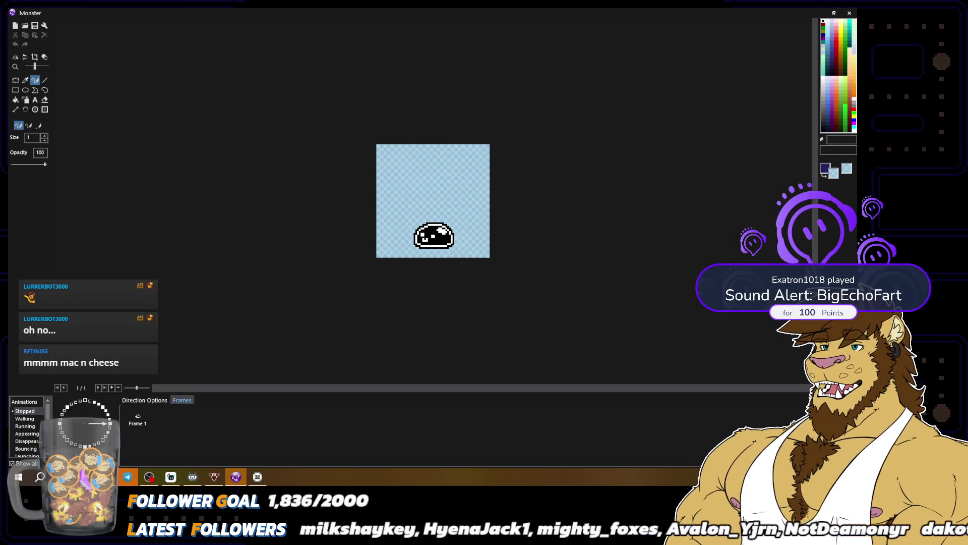
pyautogui.click(44, 57)
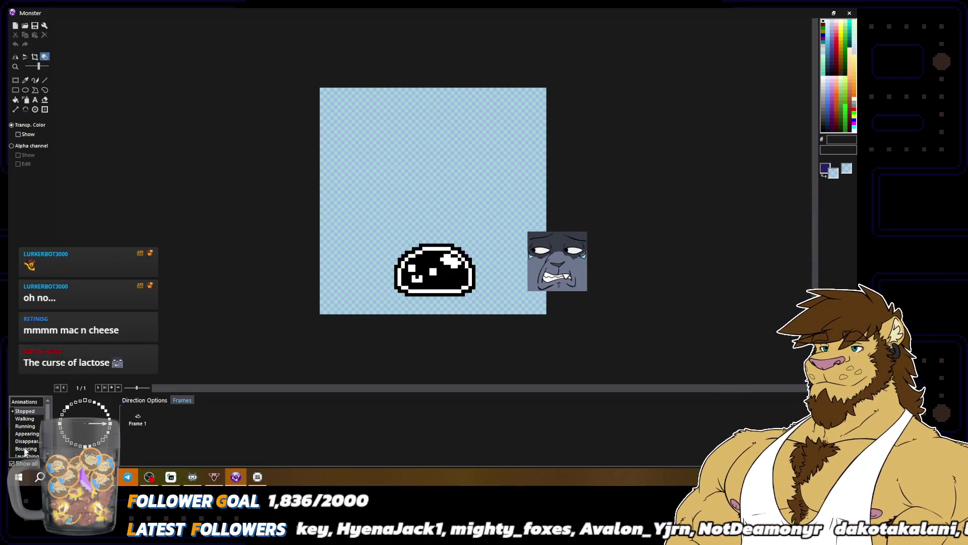
pyautogui.scroll(-4, 30, 423)
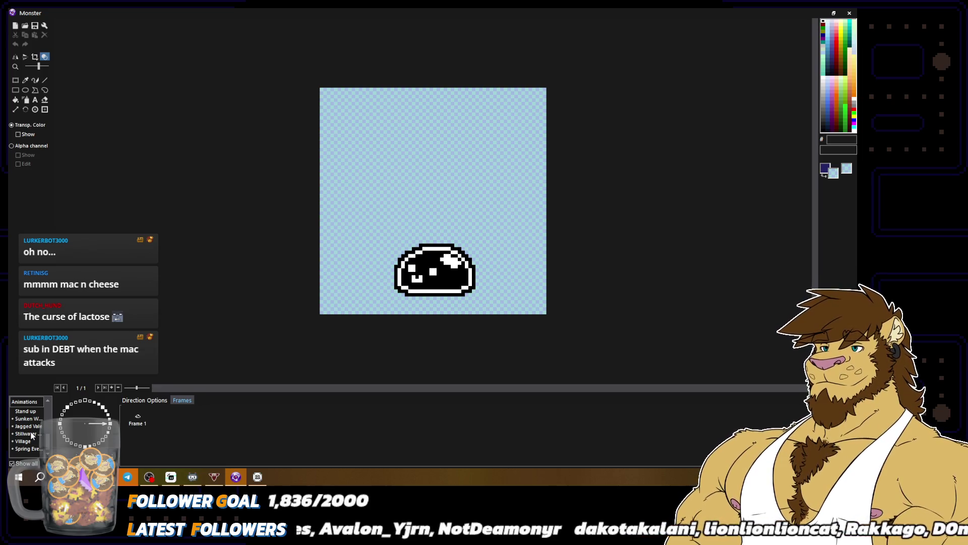
pyautogui.click(30, 434)
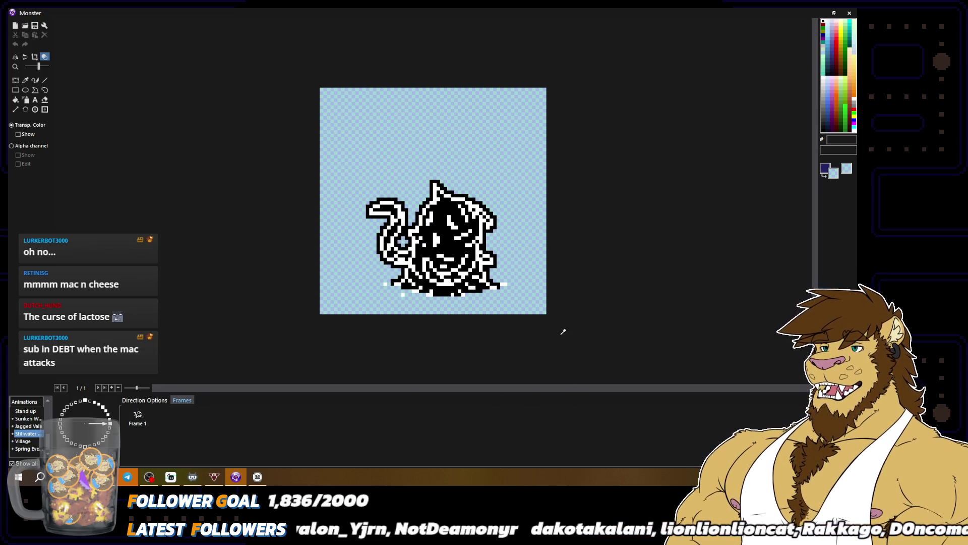
pyautogui.scroll(-1, 588, 324)
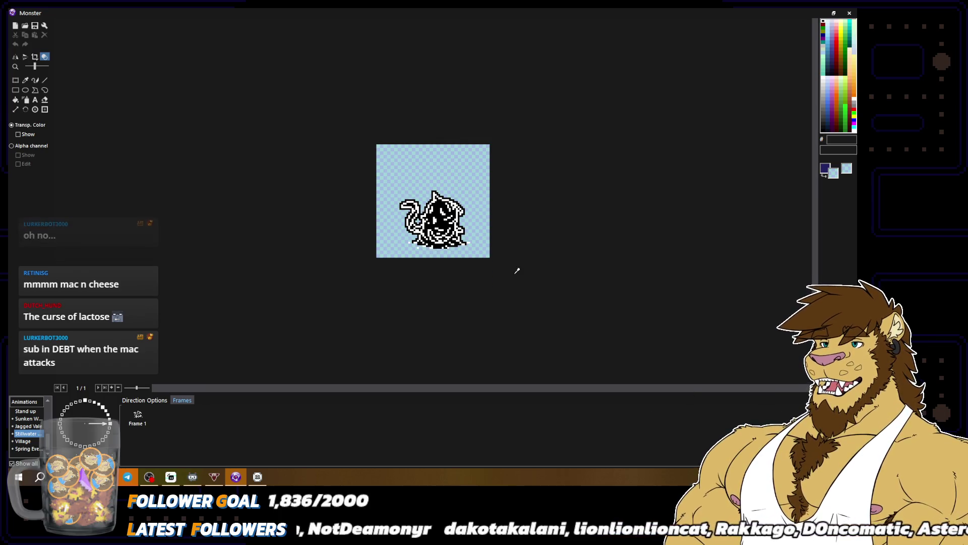
pyautogui.click(34, 79)
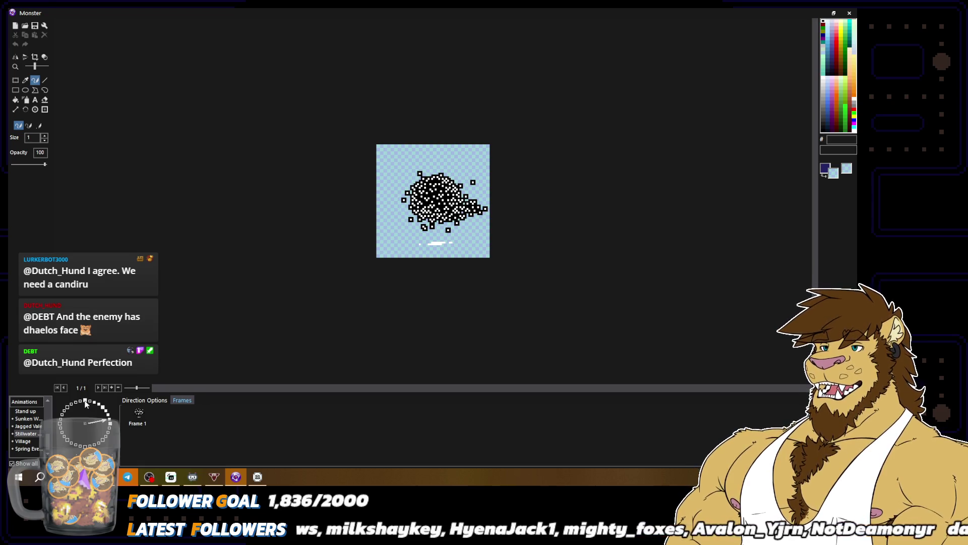
# Step: Show the hanging spider's upper-right direction with the transparent colour shown and the pencil selected
pyautogui.click(84, 401)
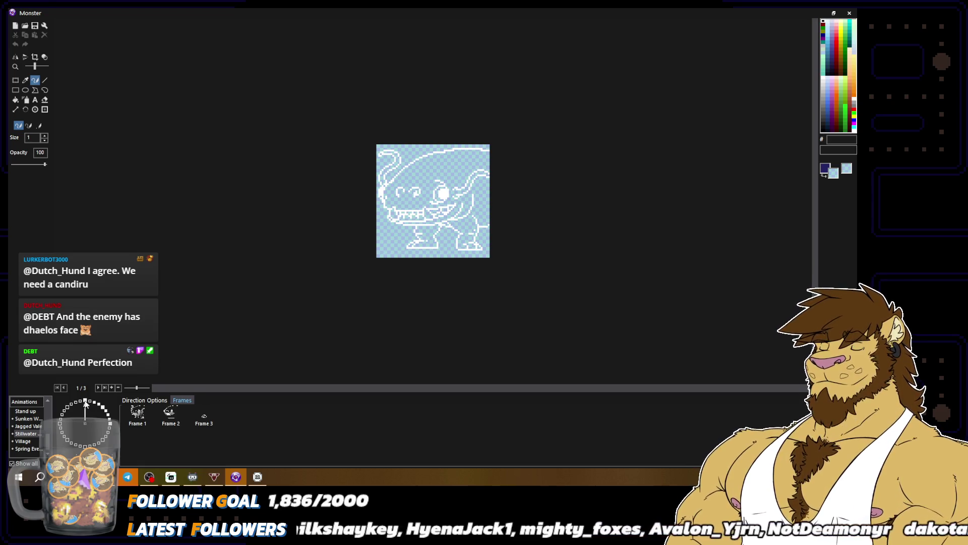
pyautogui.click(45, 57)
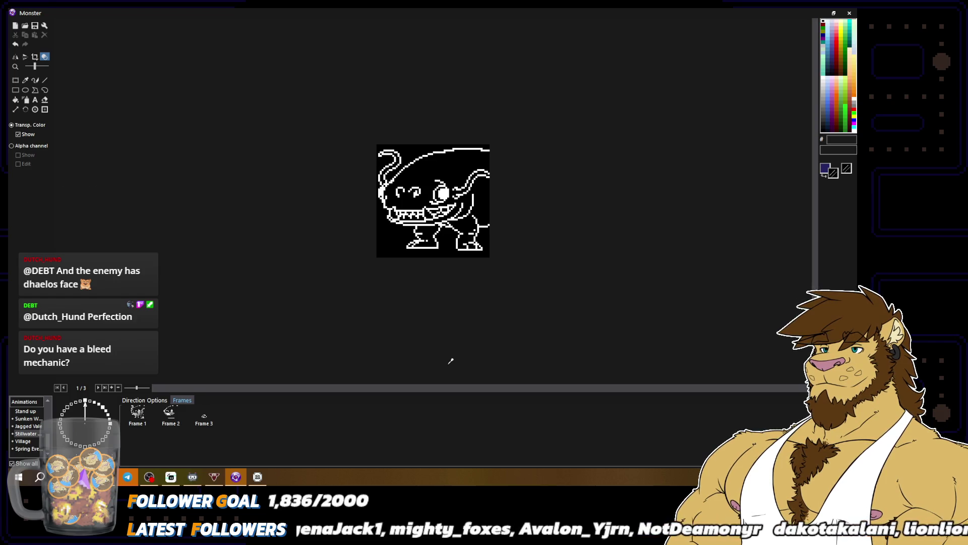
pyautogui.click(108, 417)
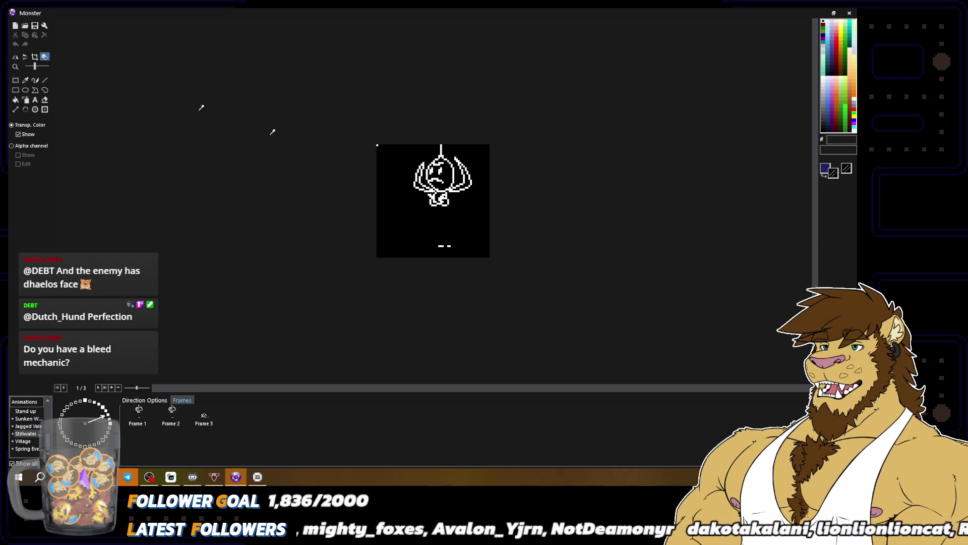
pyautogui.click(35, 79)
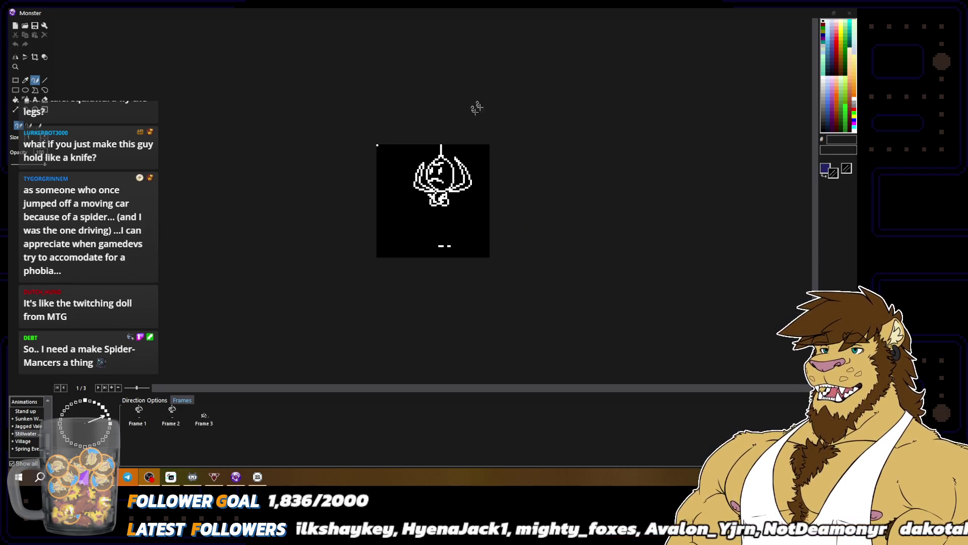
pyautogui.scroll(2, 378, 145)
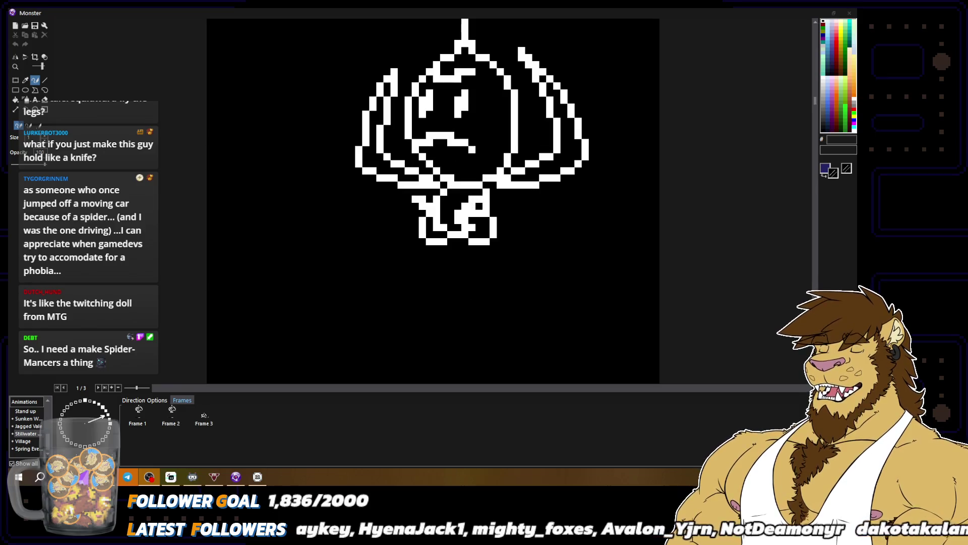
# Step: Fix a pixel at the spider's lower left, sample white from the outline, then revert to black
pyautogui.click(431, 171)
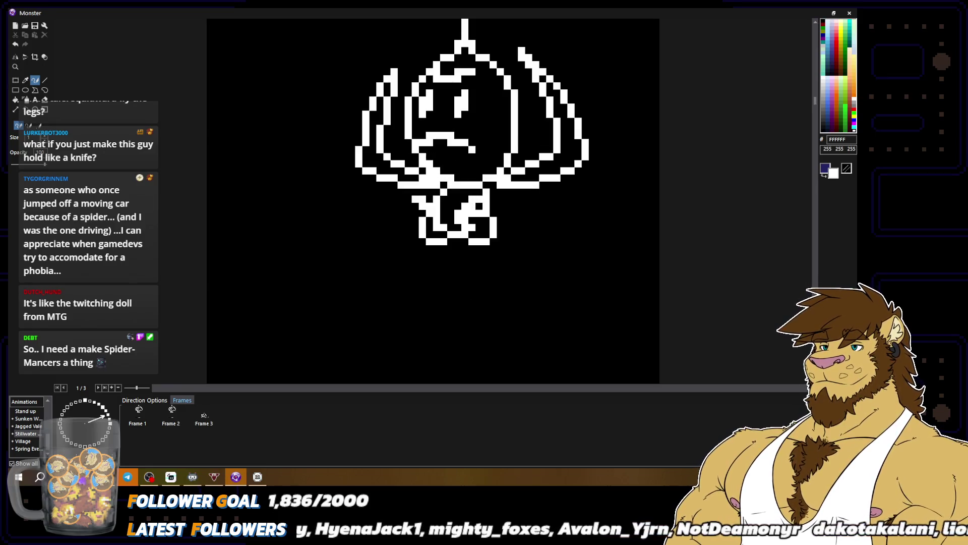
pyautogui.scroll(-1, 475, 146)
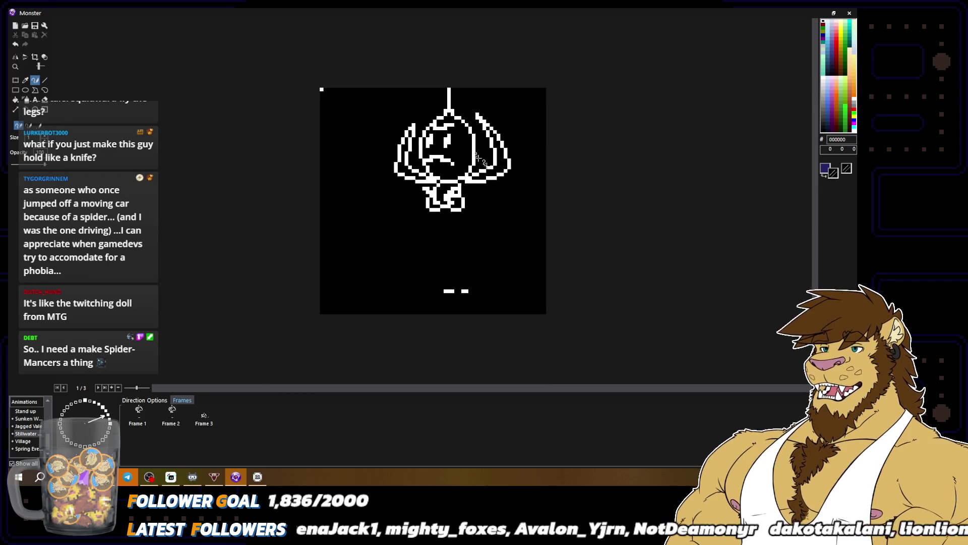
pyautogui.scroll(-1, 477, 144)
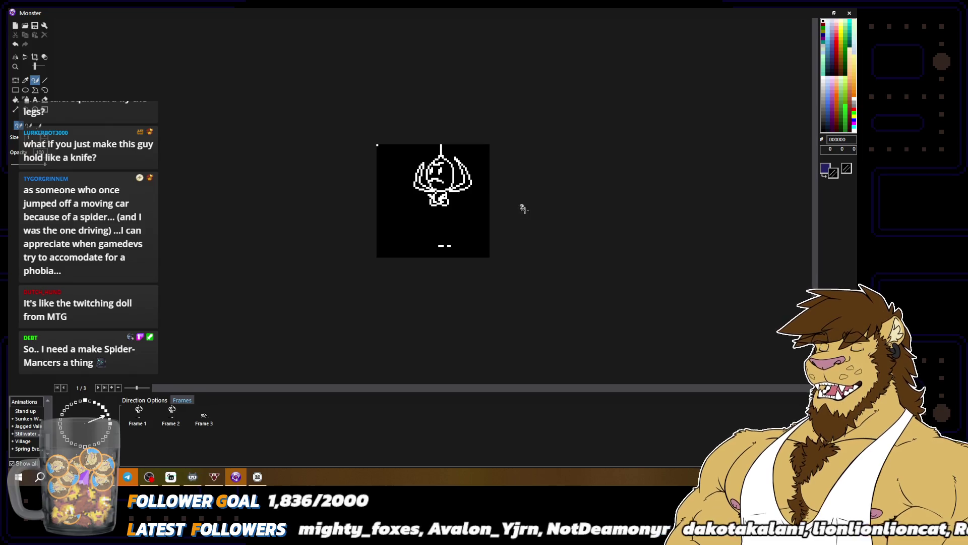
pyautogui.scroll(3, 472, 214)
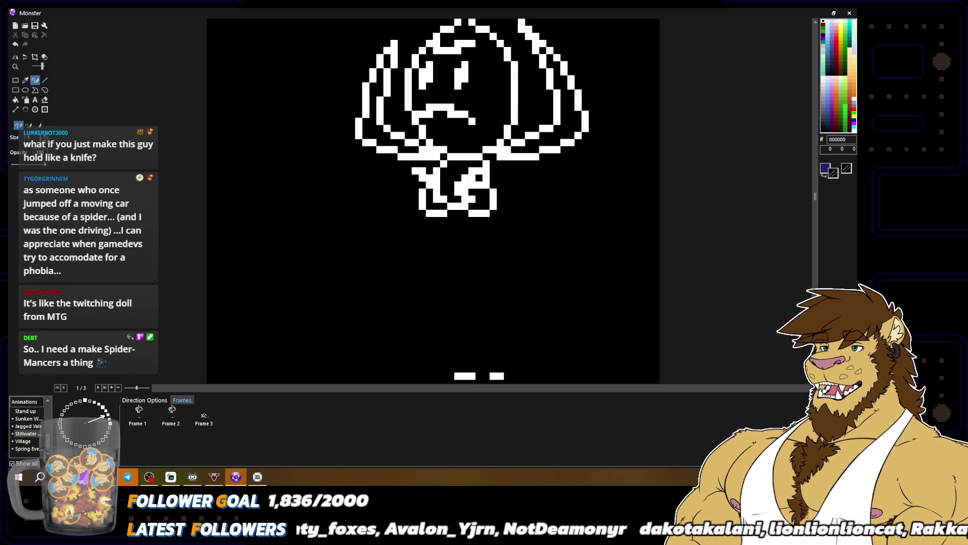
pyautogui.scroll(-3, 463, 208)
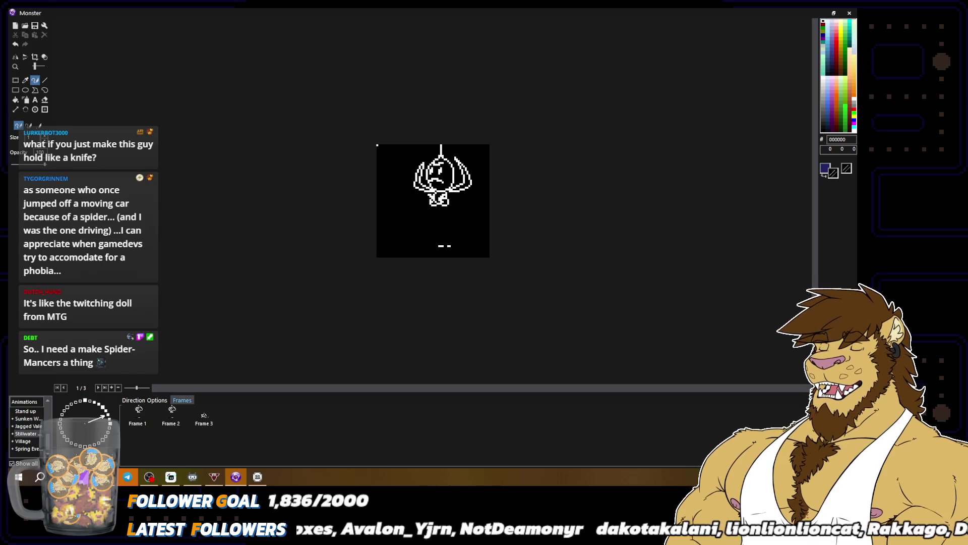
pyautogui.scroll(1, 463, 208)
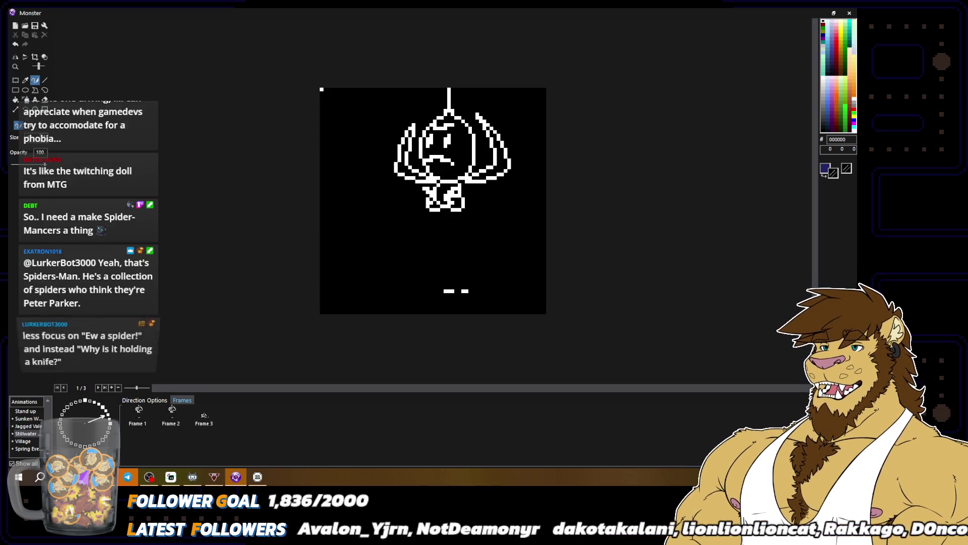
pyautogui.click(490, 165)
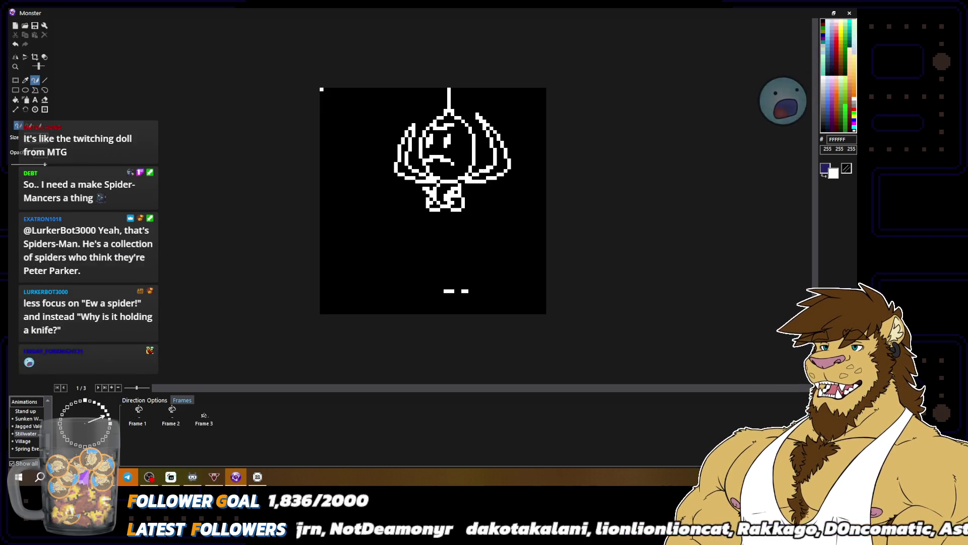
pyautogui.click(478, 165)
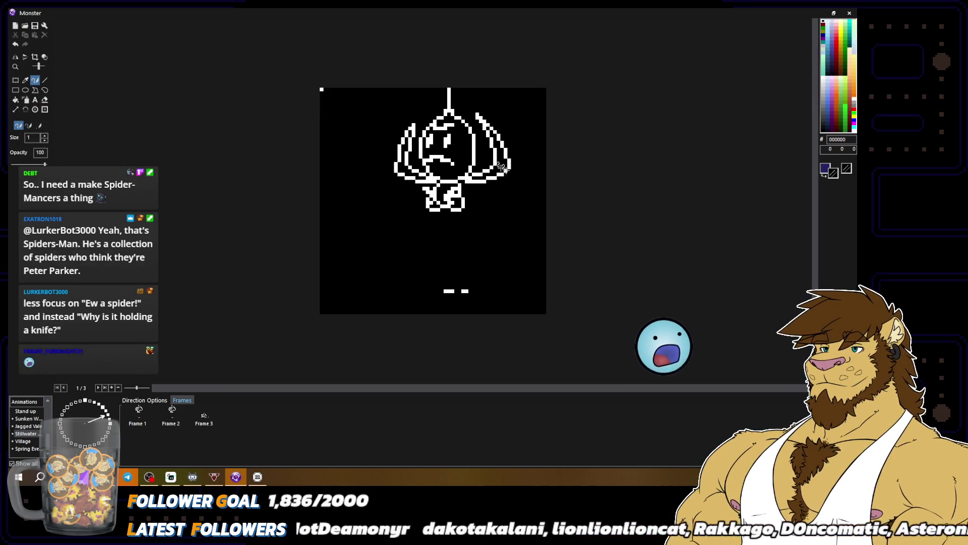
pyautogui.scroll(-2, 500, 166)
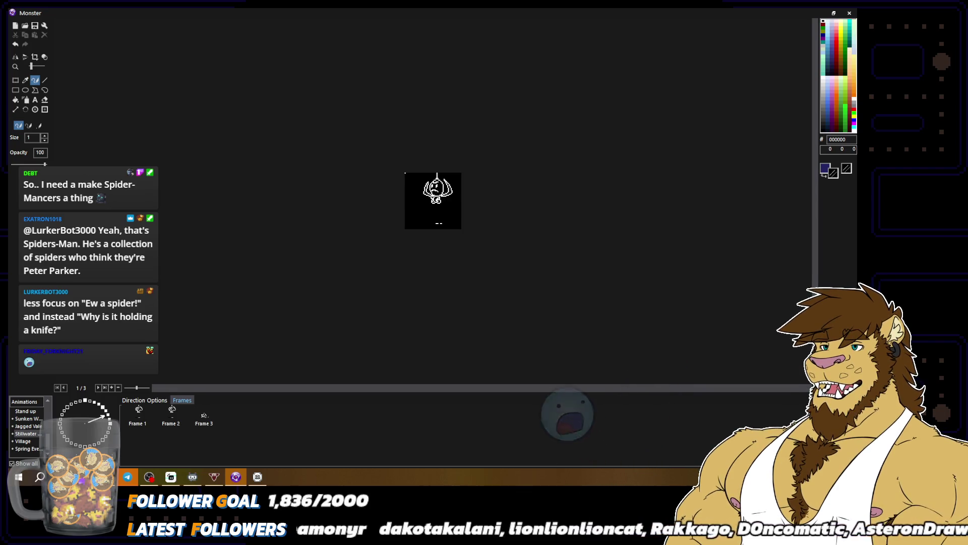
pyautogui.scroll(3, 433, 200)
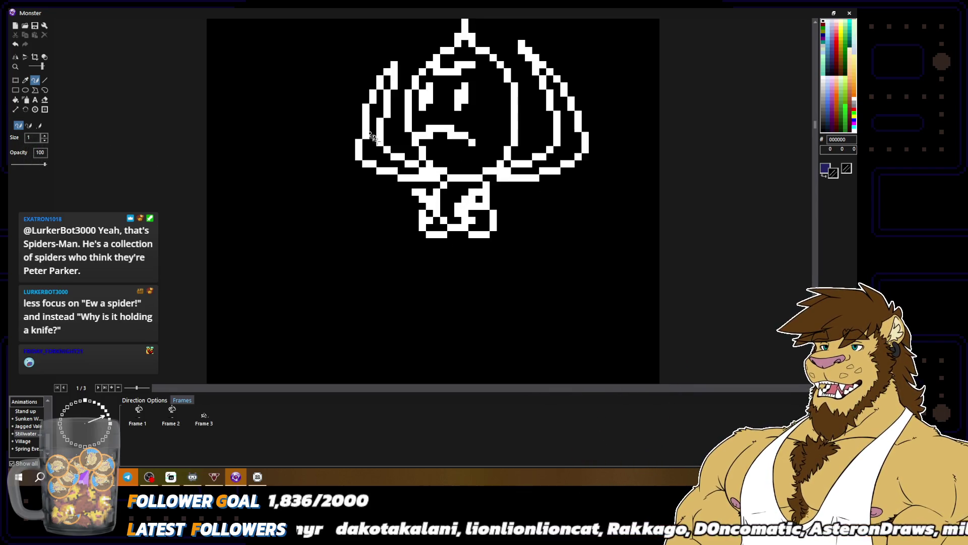
pyautogui.keyDown('alt'); pyautogui.click(365, 137); pyautogui.keyUp('alt')
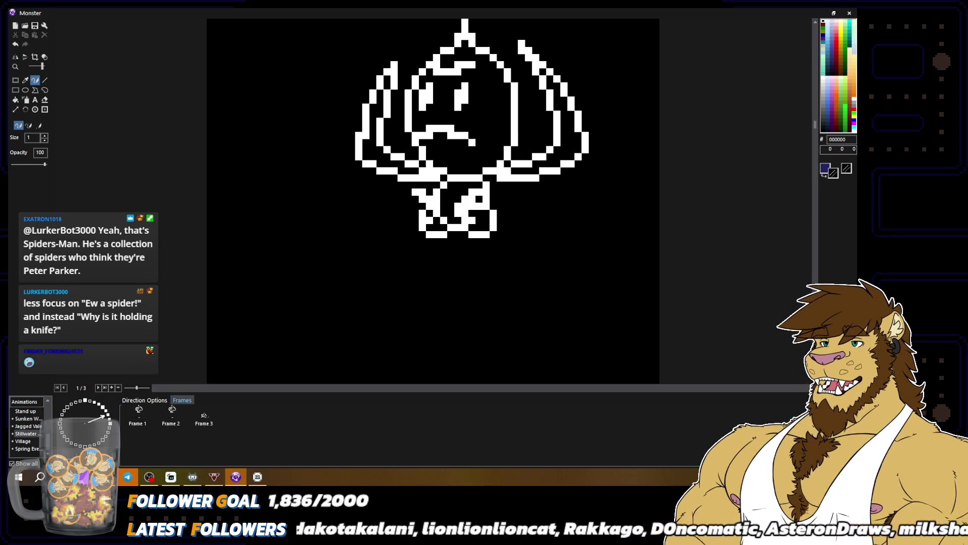
pyautogui.scroll(-3, 433, 200)
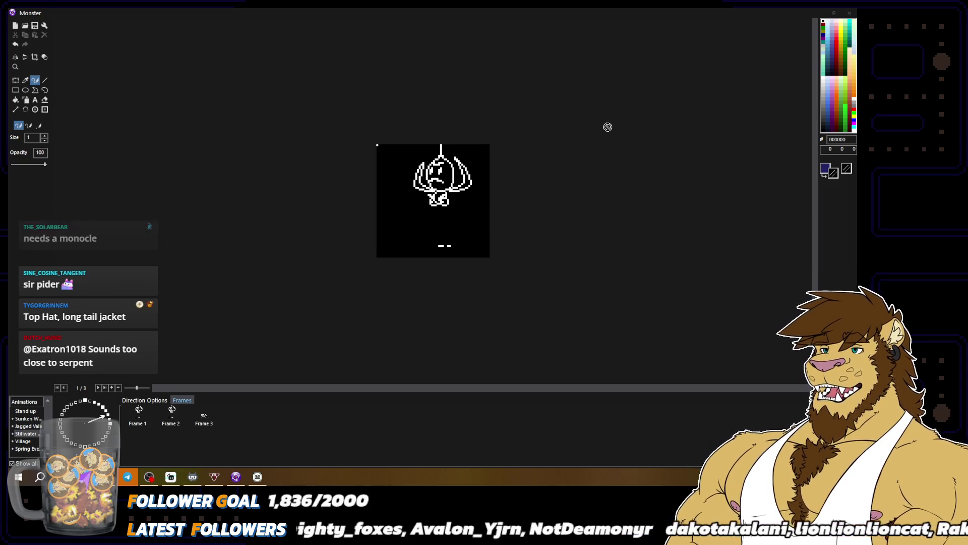
# Step: Preview the Reddit 'Just simple bayou outfit' image in the bayou fashion results and browse its related images
pyautogui.hotkey('alt', 'Tab')
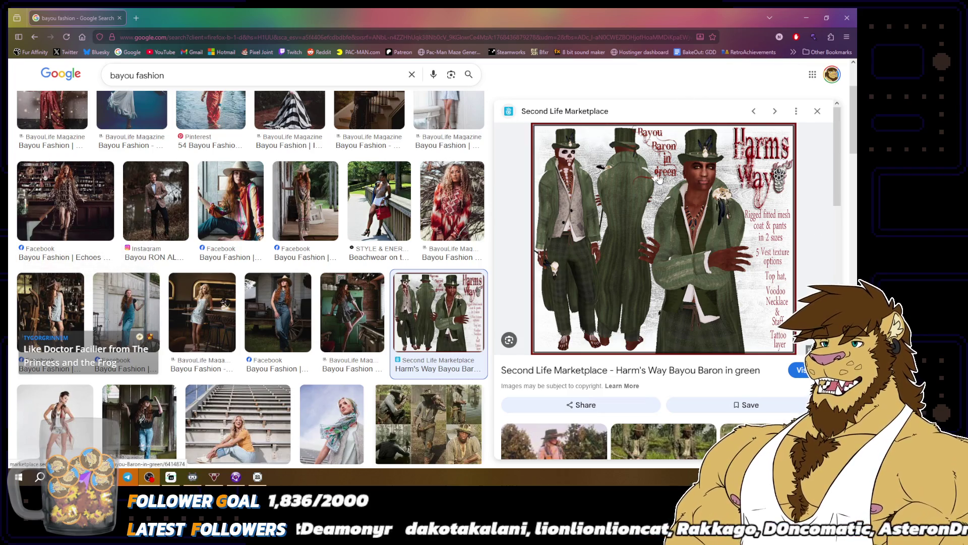
pyautogui.scroll(-1, 456, 333)
pyautogui.click(449, 358)
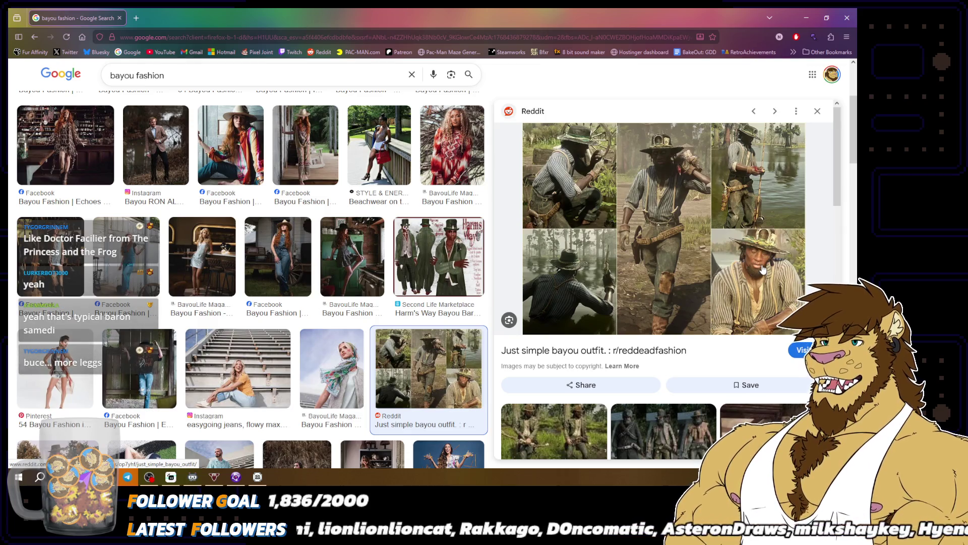
pyautogui.scroll(-1, 763, 270)
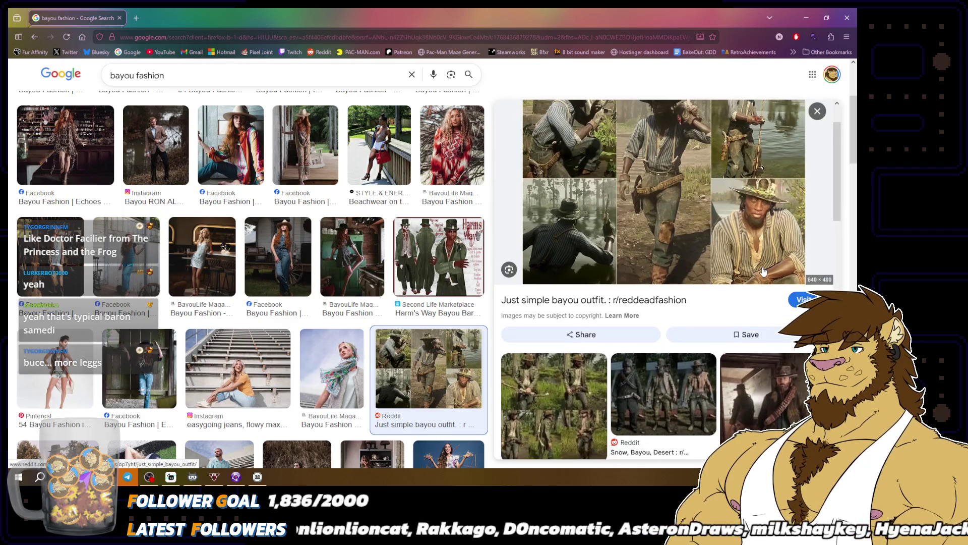
pyautogui.scroll(-1, 761, 270)
pyautogui.scroll(-1, 456, 316)
pyautogui.scroll(-2, 457, 316)
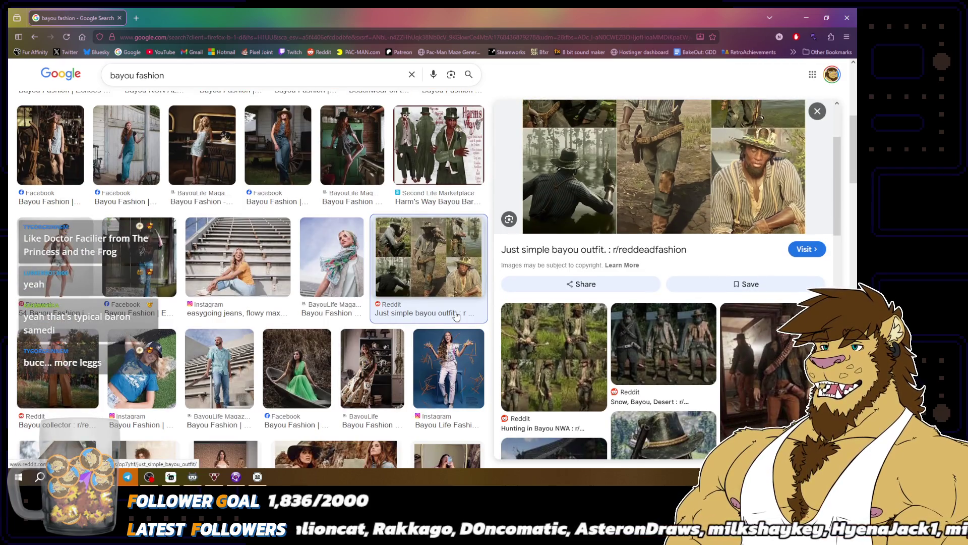
pyautogui.scroll(5, 457, 316)
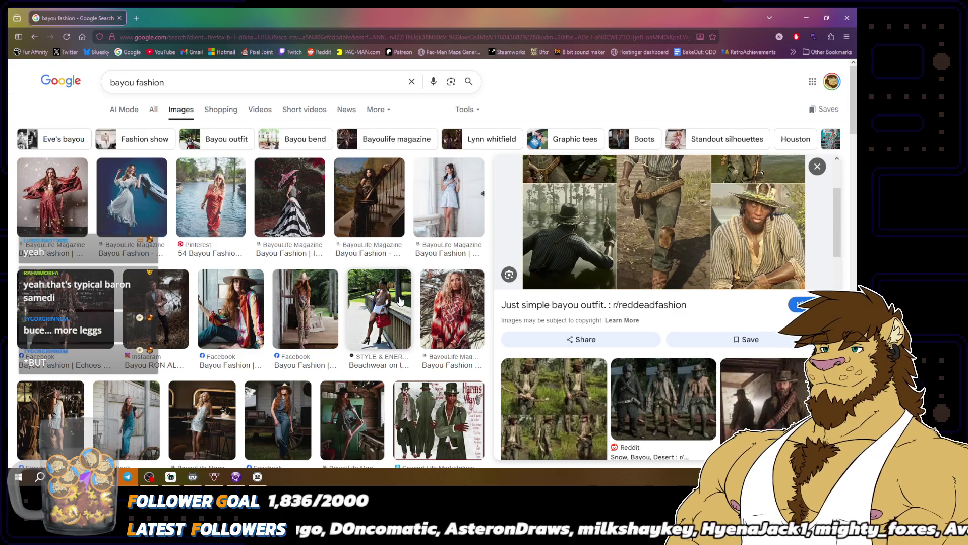
# Step: Preview the Beachwear on the Bayou, denim overalls and BayouLife blue-shirt photos, then return to Fusion
pyautogui.click(363, 309)
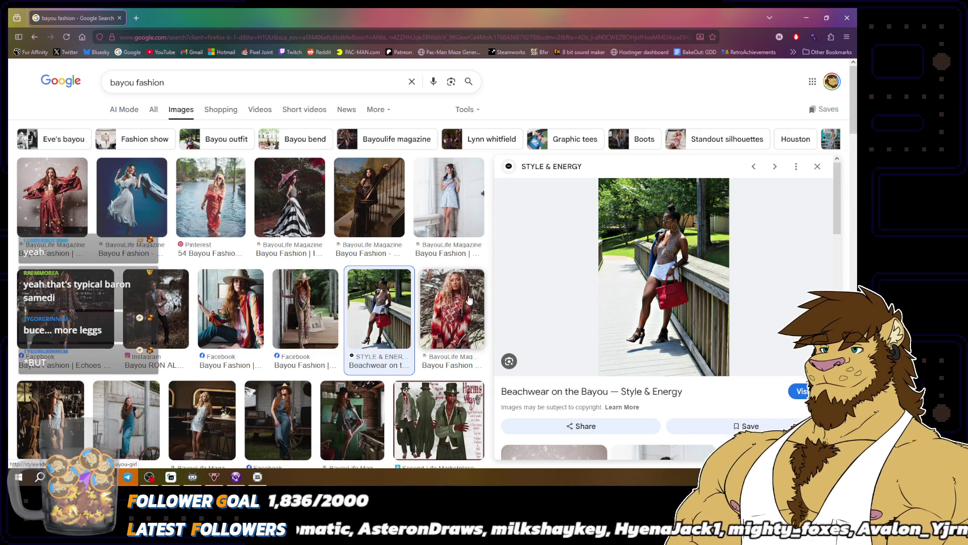
pyautogui.scroll(-2, 429, 296)
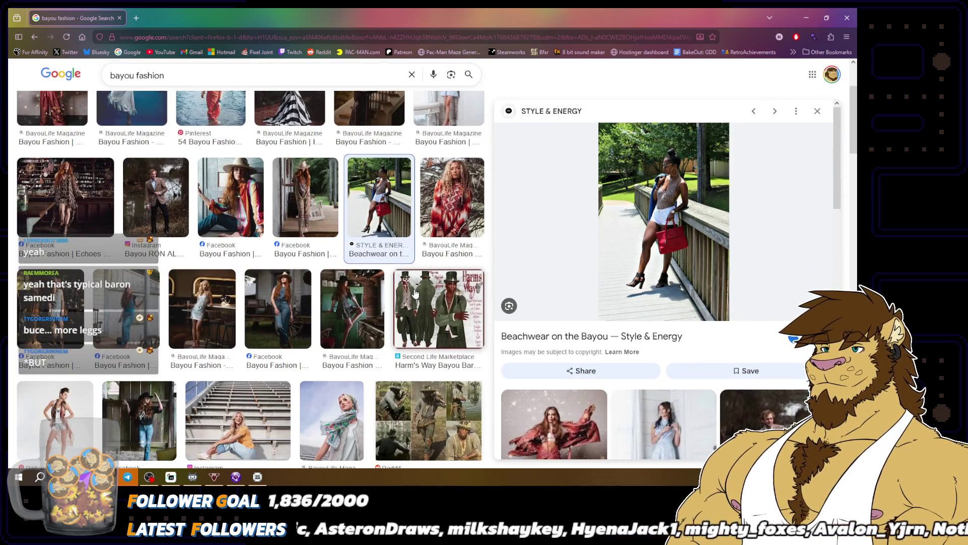
pyautogui.click(277, 306)
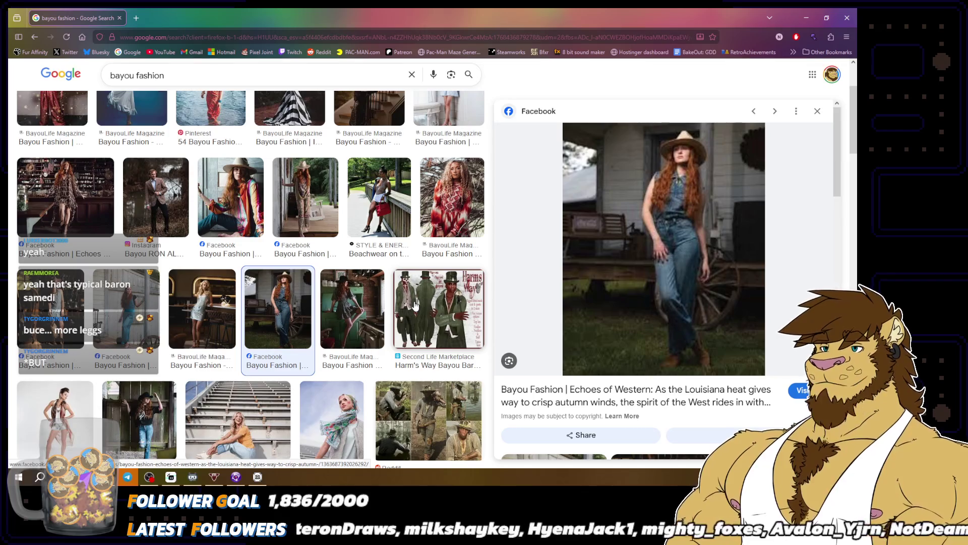
pyautogui.scroll(-2, 329, 285)
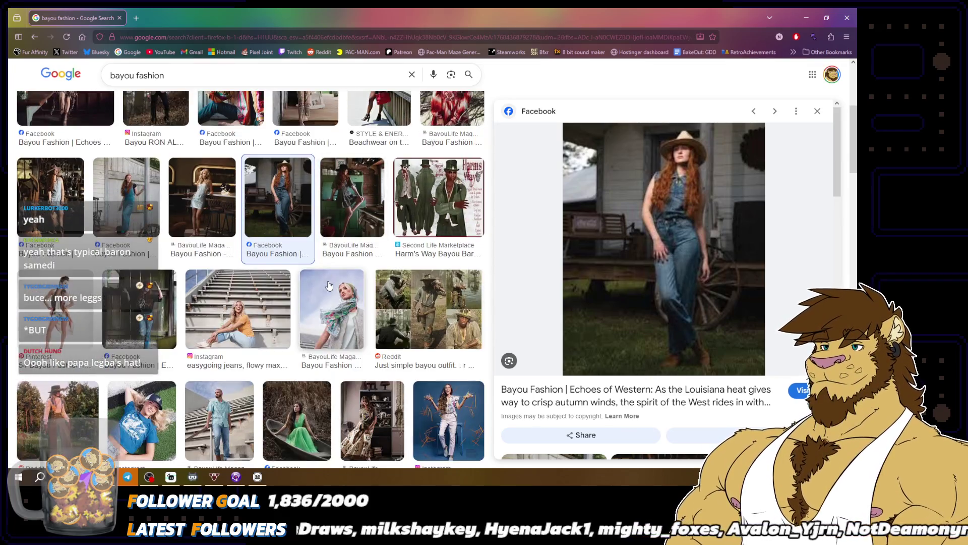
pyautogui.scroll(-2, 329, 286)
pyautogui.scroll(-2, 329, 286)
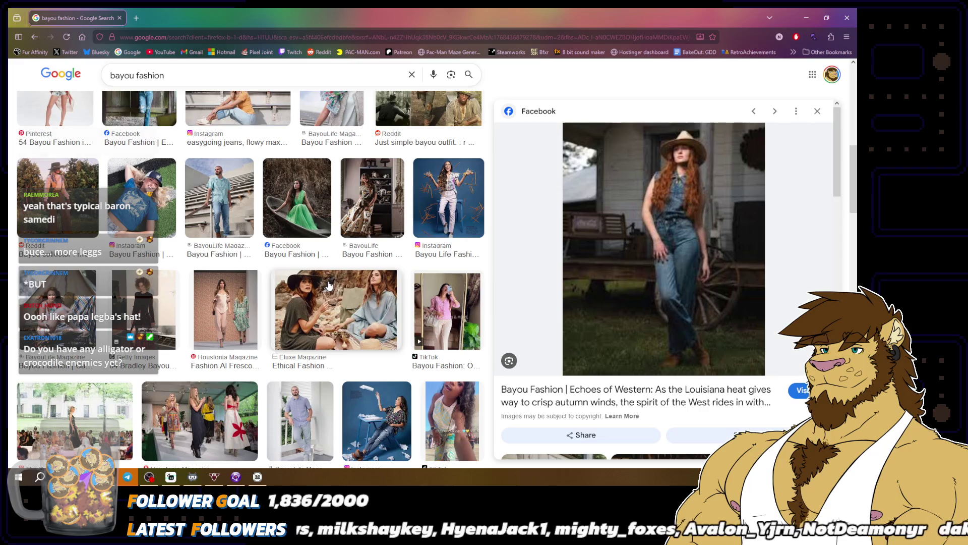
pyautogui.scroll(-1, 329, 286)
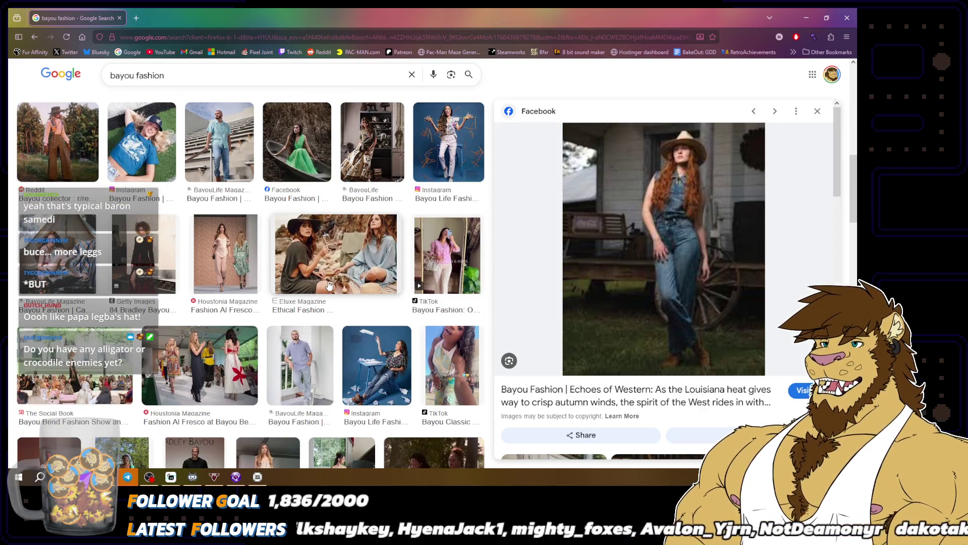
pyautogui.click(325, 351)
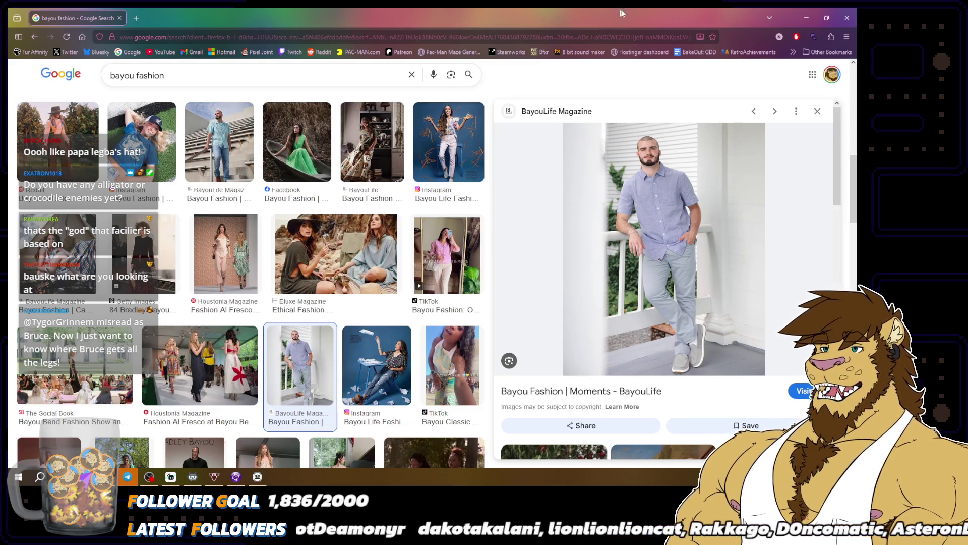
pyautogui.hotkey('alt', 'Tab')
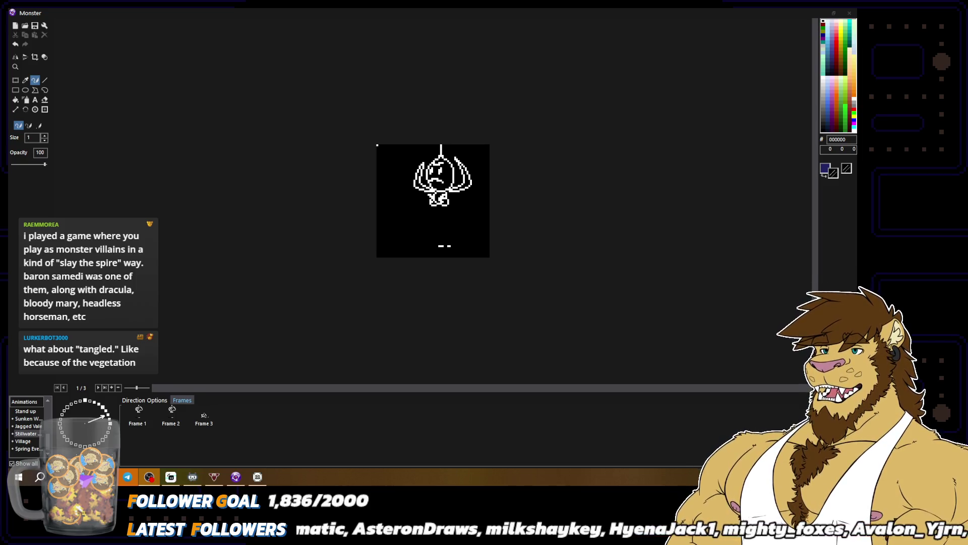
pyautogui.click(108, 427)
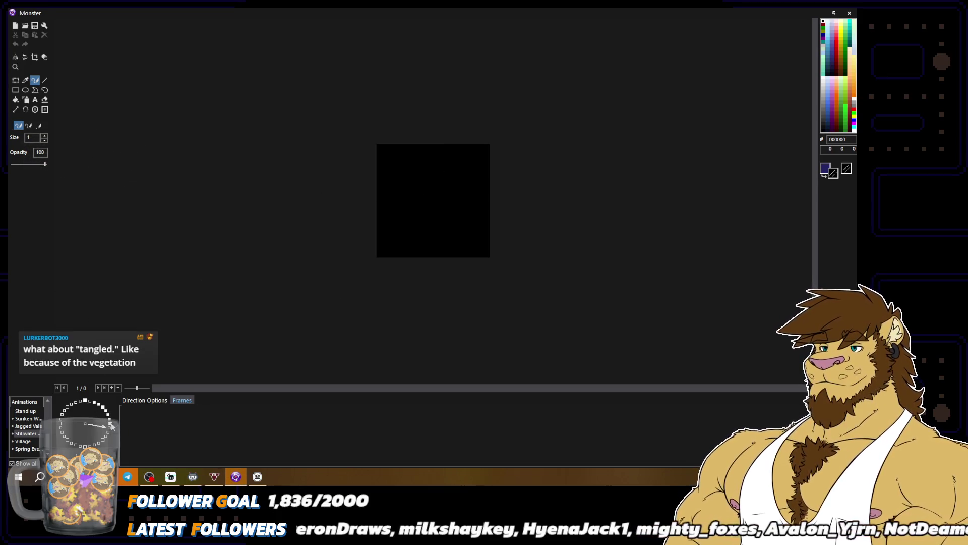
pyautogui.click(111, 423)
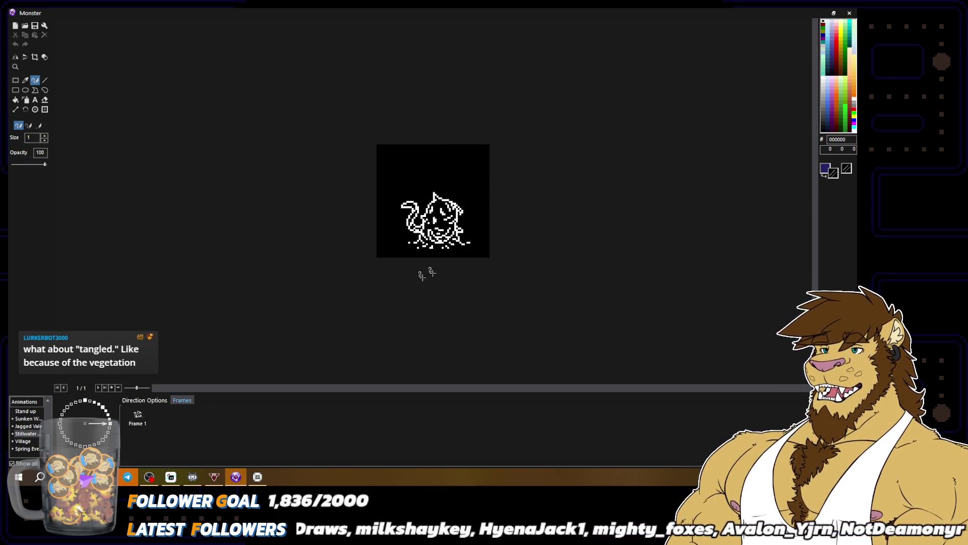
pyautogui.click(107, 416)
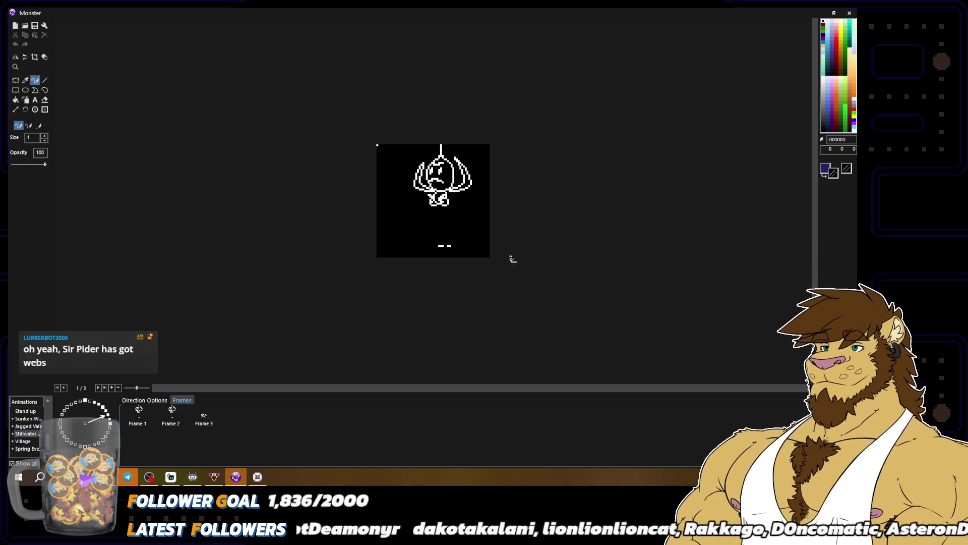
# Step: Copy spider Frame 1 and paste it as a new Frame 4
pyautogui.scroll(3, 433, 200)
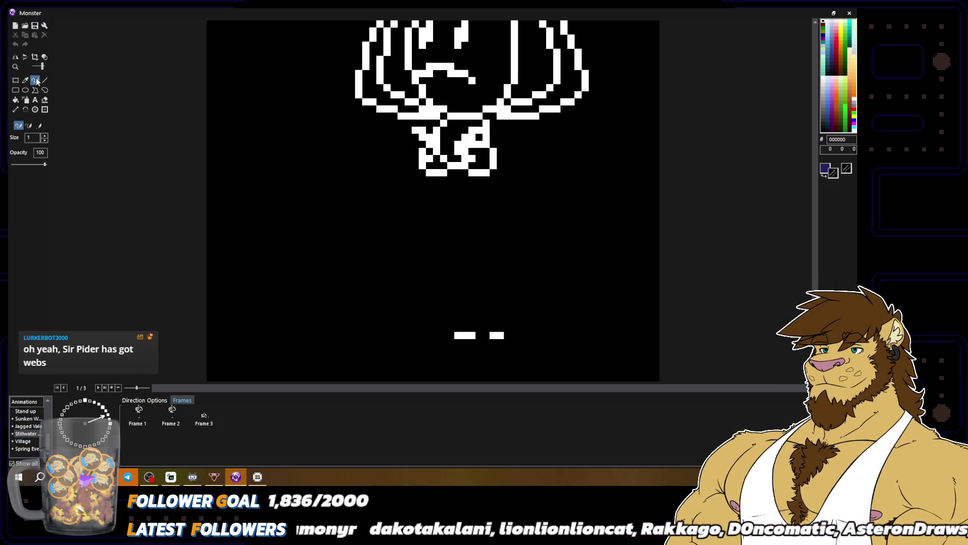
pyautogui.scroll(-2, 458, 174)
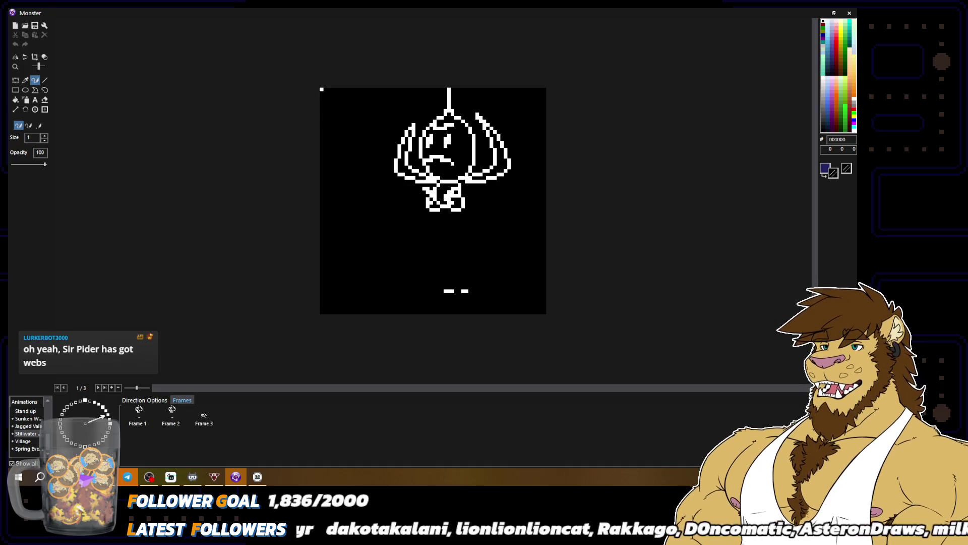
pyautogui.click(170, 419)
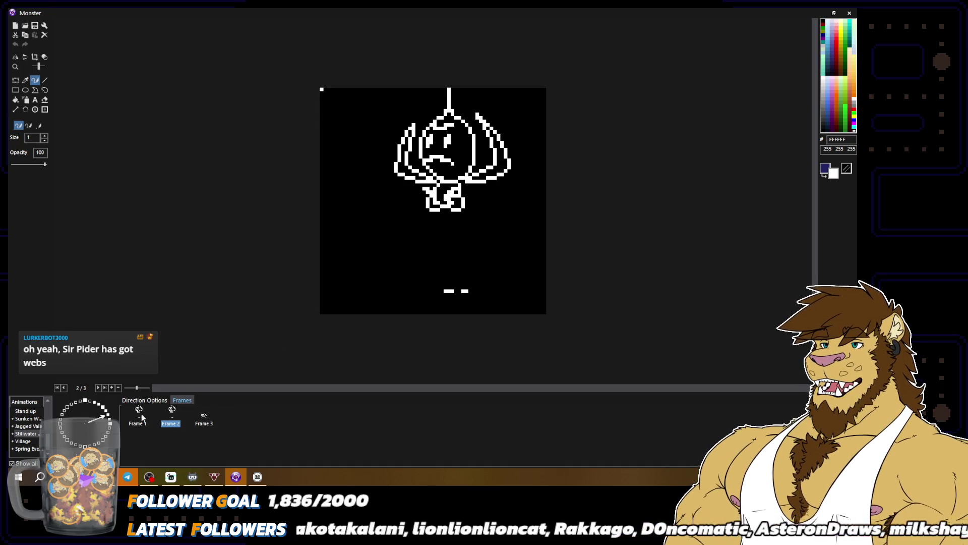
pyautogui.click(141, 417)
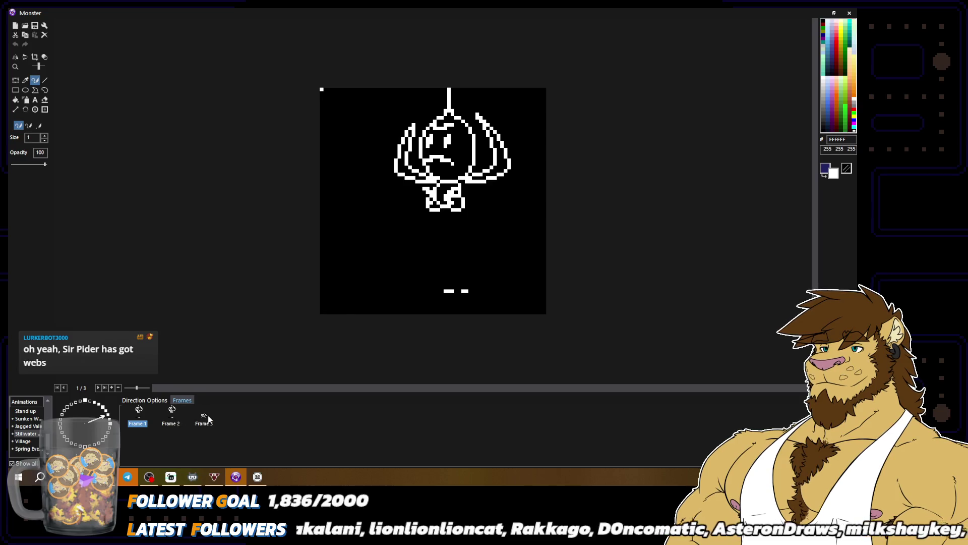
pyautogui.hotkey('ctrl', 'c')
pyautogui.hotkey('ctrl', 'v')
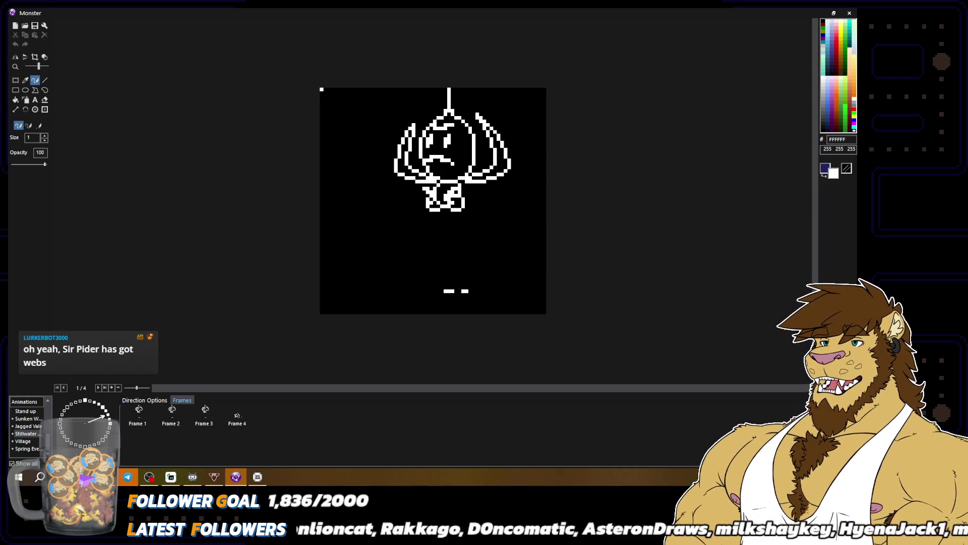
# Step: Draw a black raised-arm outline left of the body, then a white line inside it
pyautogui.moveTo(406, 185); pyautogui.dragTo(373, 217)
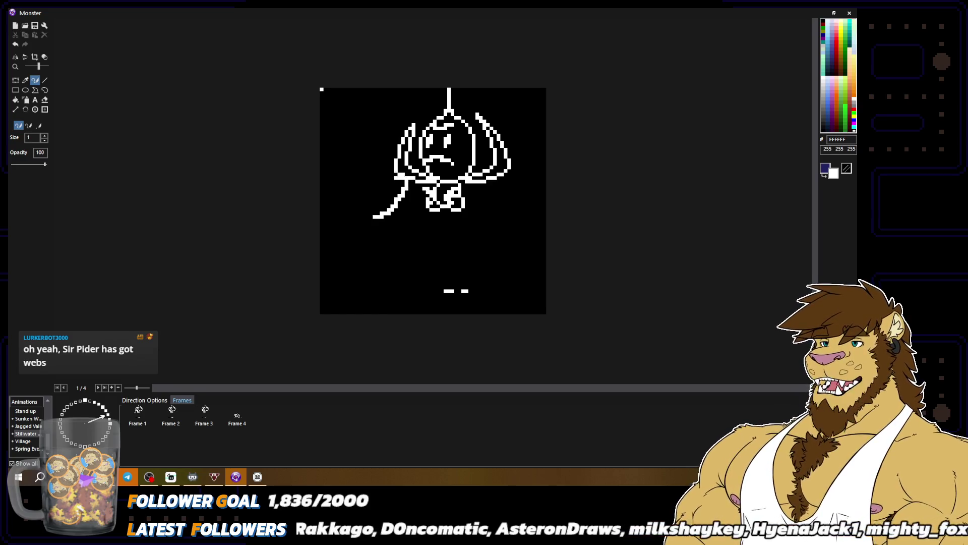
pyautogui.moveTo(396, 181)
pyautogui.mouseDown()
pyautogui.moveTo(376, 152)
pyautogui.moveTo(351, 169)
pyautogui.moveTo(342, 187)
pyautogui.moveTo(374, 207)
pyautogui.moveTo(371, 220)
pyautogui.mouseUp()
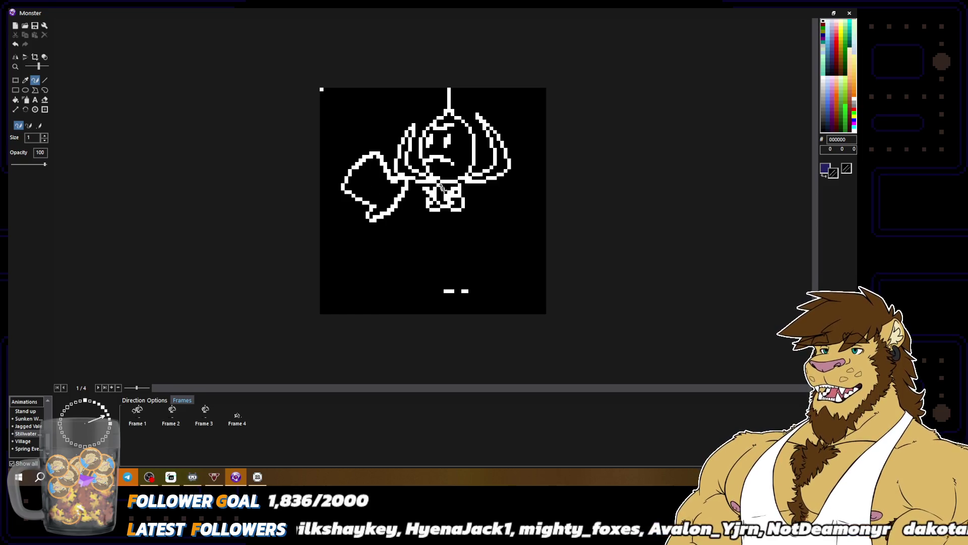
pyautogui.rightClick(346, 174)
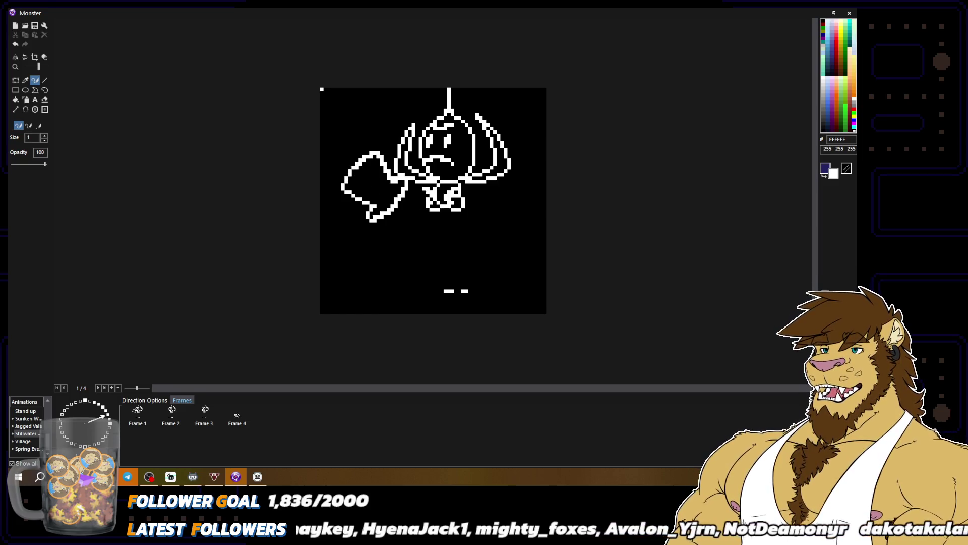
pyautogui.moveTo(380, 159)
pyautogui.mouseDown()
pyautogui.moveTo(355, 191)
pyautogui.moveTo(367, 197)
pyautogui.moveTo(367, 223)
pyautogui.moveTo(345, 186)
pyautogui.moveTo(365, 145)
pyautogui.moveTo(346, 177)
pyautogui.mouseUp()
pyautogui.rightClick(375, 216)
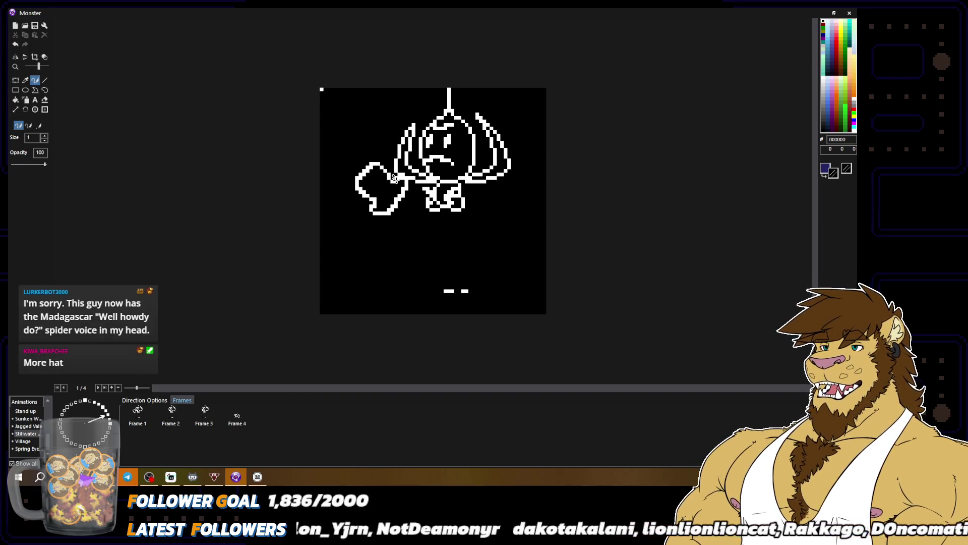
pyautogui.press('x')
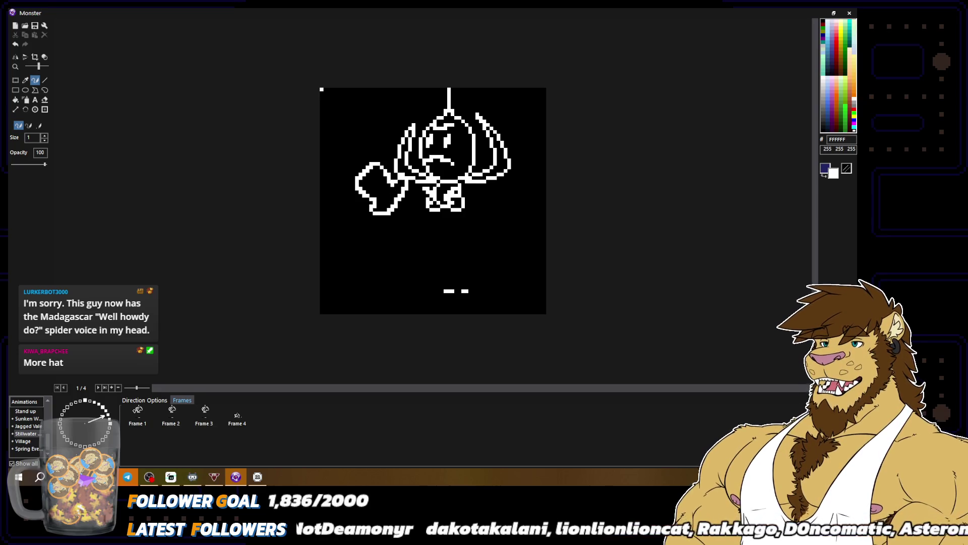
pyautogui.press('x')
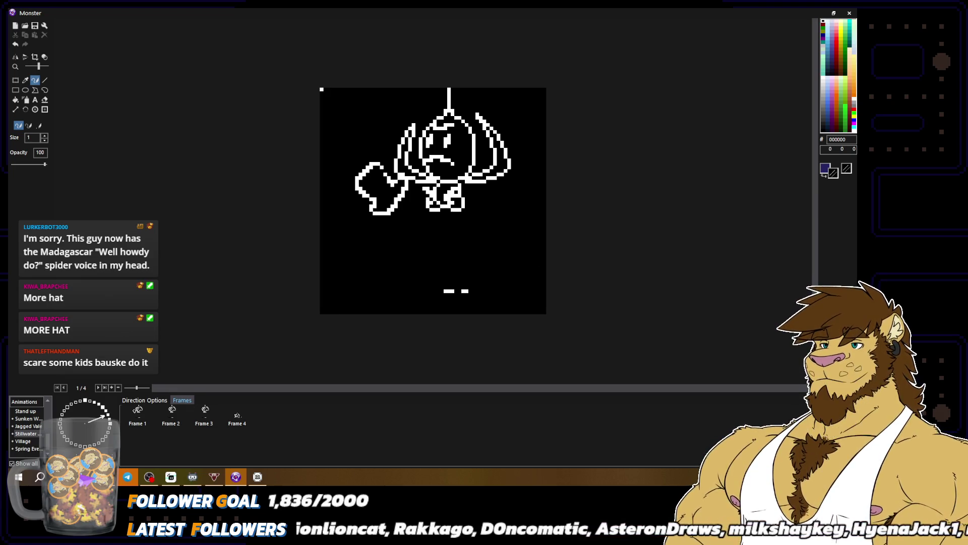
# Step: Paint white pixels along the arm's left edge and cover stray ones in black
pyautogui.rightClick(376, 171)
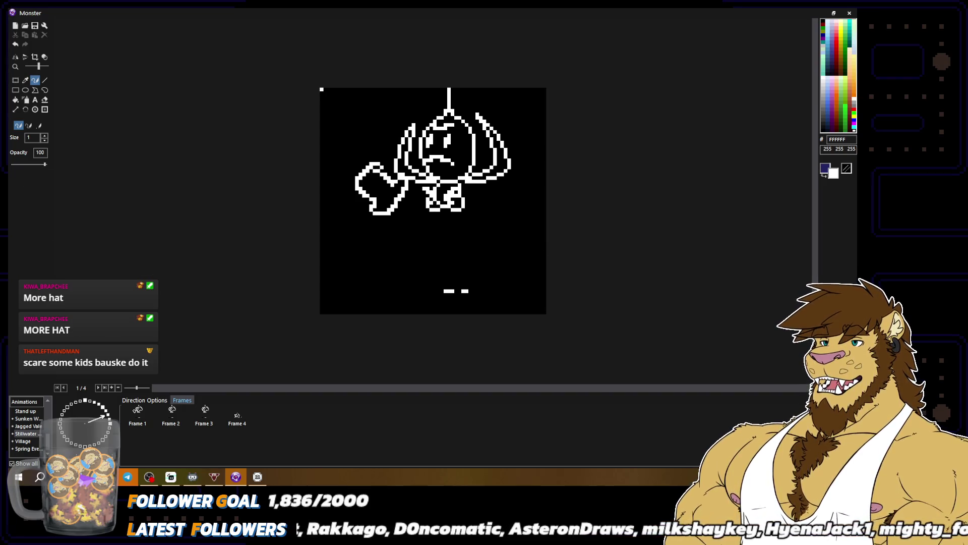
pyautogui.moveTo(364, 172)
pyautogui.mouseDown()
pyautogui.moveTo(360, 187)
pyautogui.moveTo(356, 177)
pyautogui.moveTo(389, 168)
pyautogui.mouseUp()
pyautogui.rightClick(353, 174)
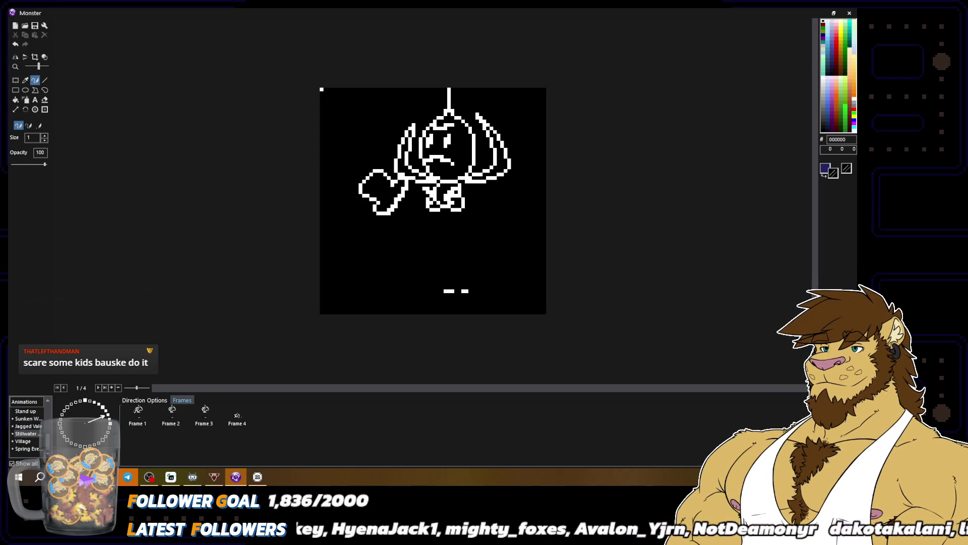
pyautogui.scroll(-2, 433, 201)
pyautogui.scroll(2, 433, 201)
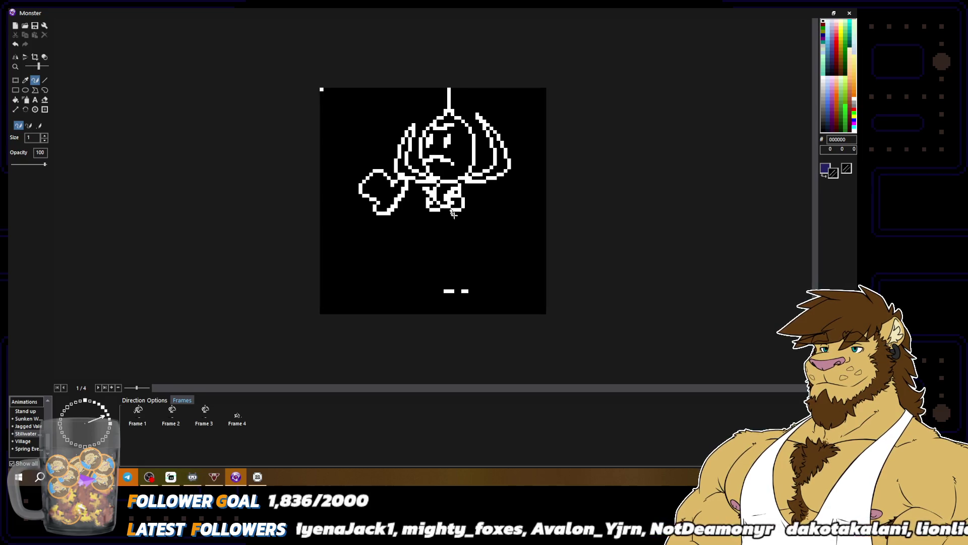
pyautogui.press('x')
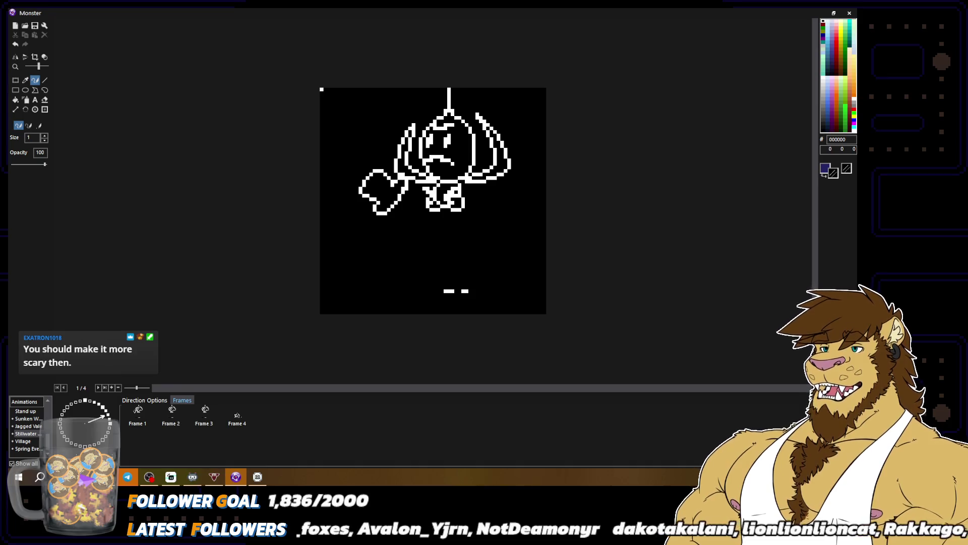
# Step: Add white detail pixels on the spider's arm
pyautogui.press('x')
pyautogui.click(402, 182)
pyautogui.press('x')
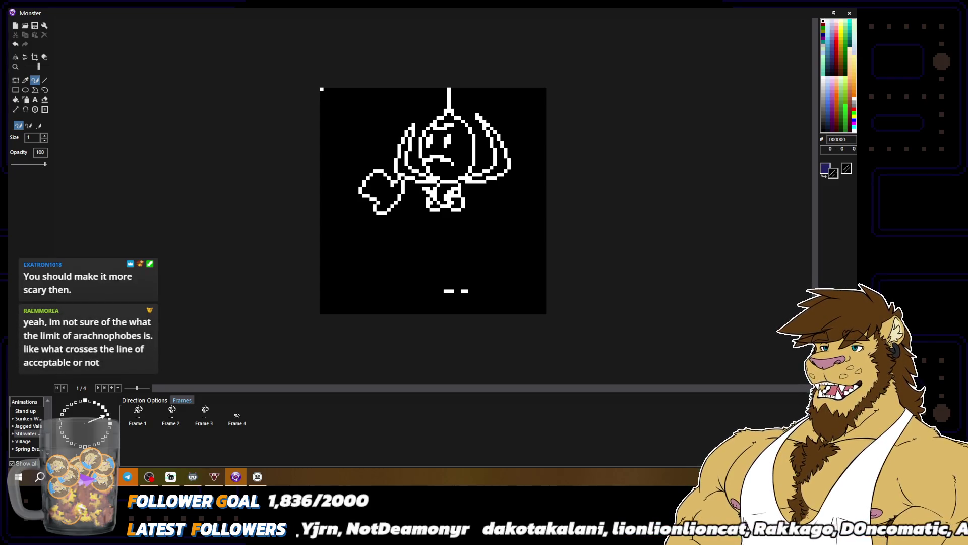
pyautogui.press('x')
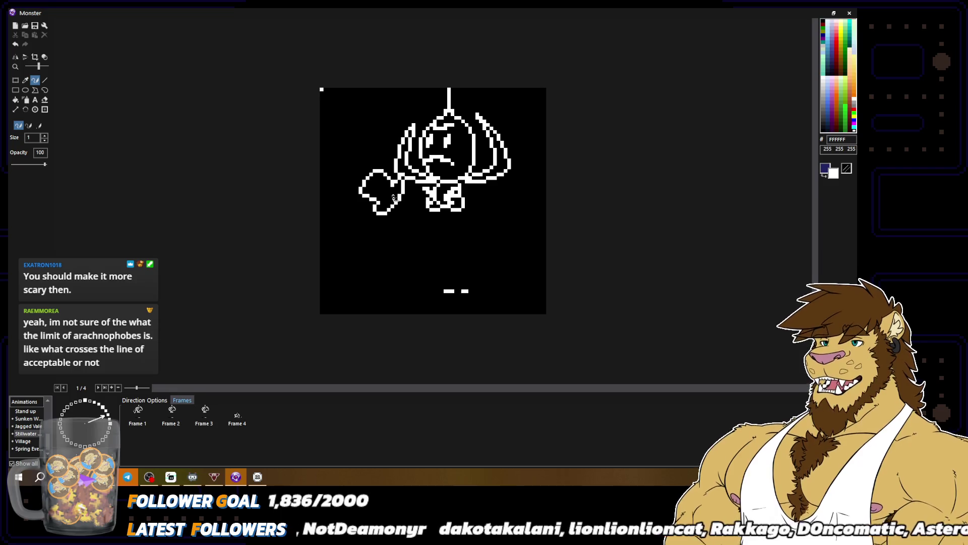
pyautogui.press('x')
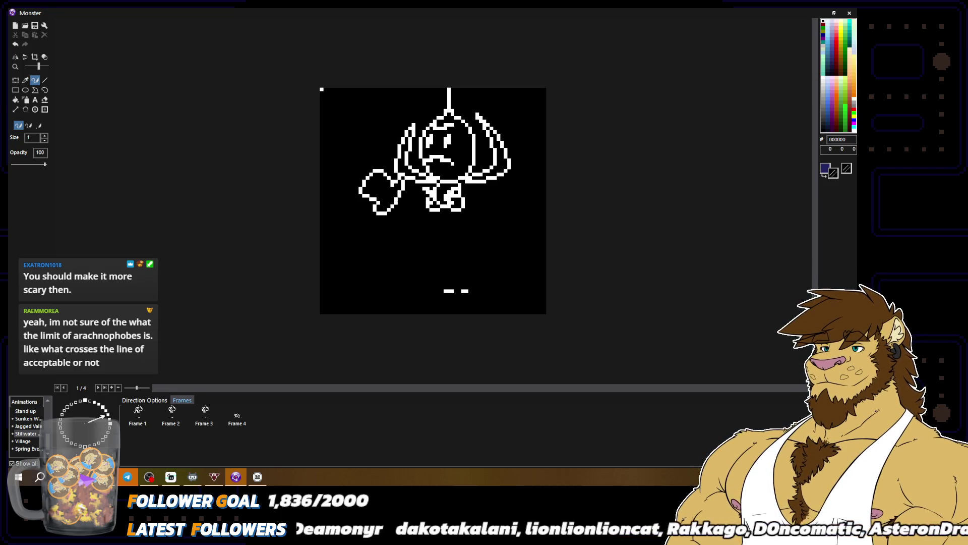
pyautogui.press('x')
pyautogui.scroll(-2, 433, 201)
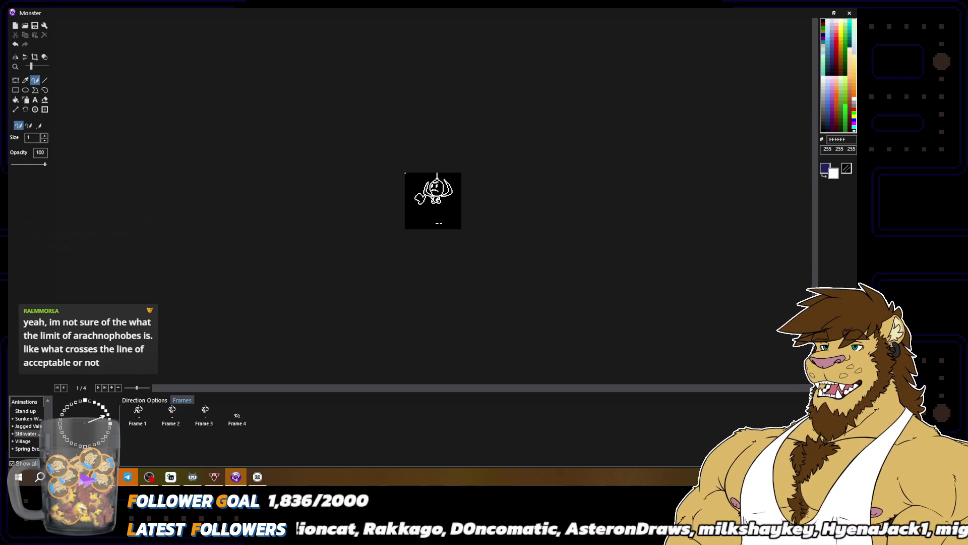
# Step: Back in the image editor, sample black and white from the canvas and check the whole sprite
pyautogui.scroll(2, 416, 199)
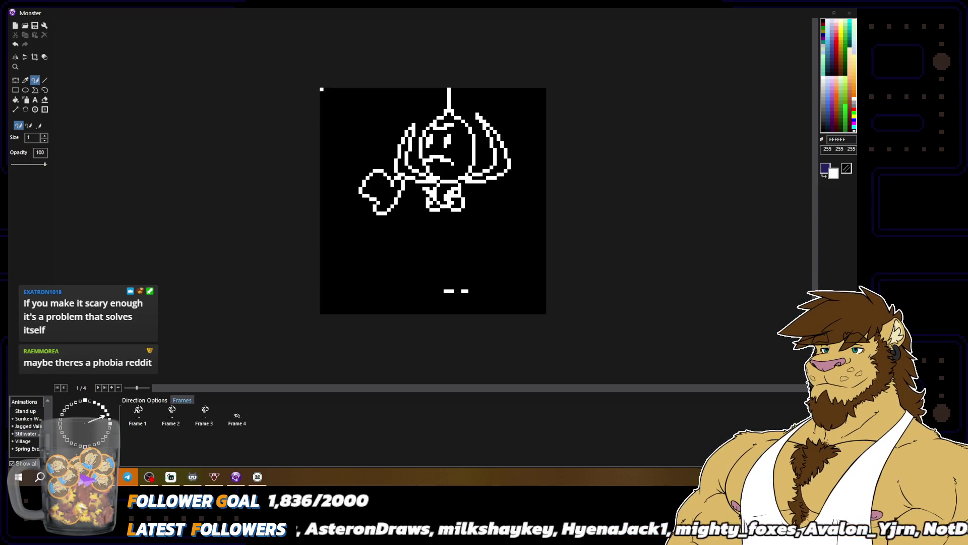
pyautogui.hotkey('alt', 'Tab')
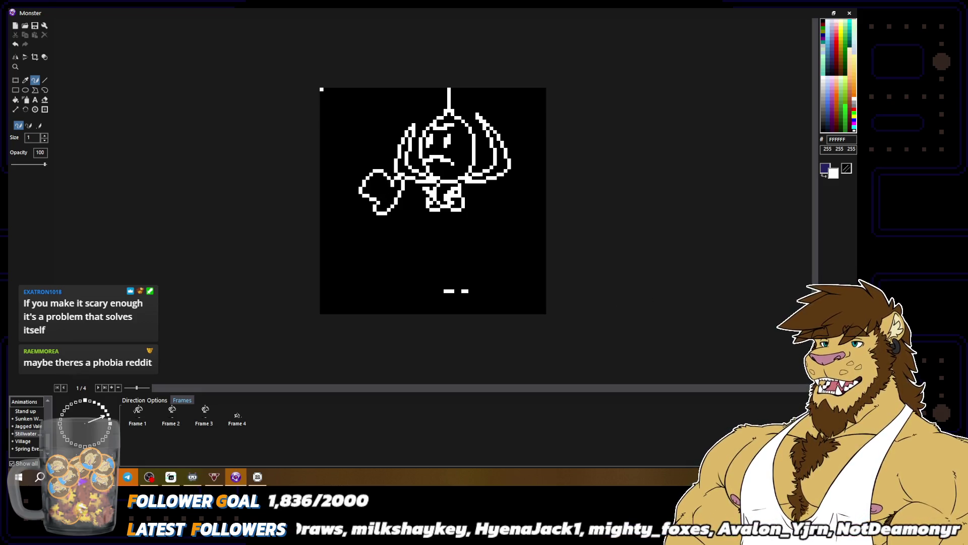
pyautogui.keyDown('alt'); pyautogui.rightClick(383, 191); pyautogui.keyUp('alt')
pyautogui.keyDown('alt'); pyautogui.rightClick(386, 194); pyautogui.keyUp('alt')
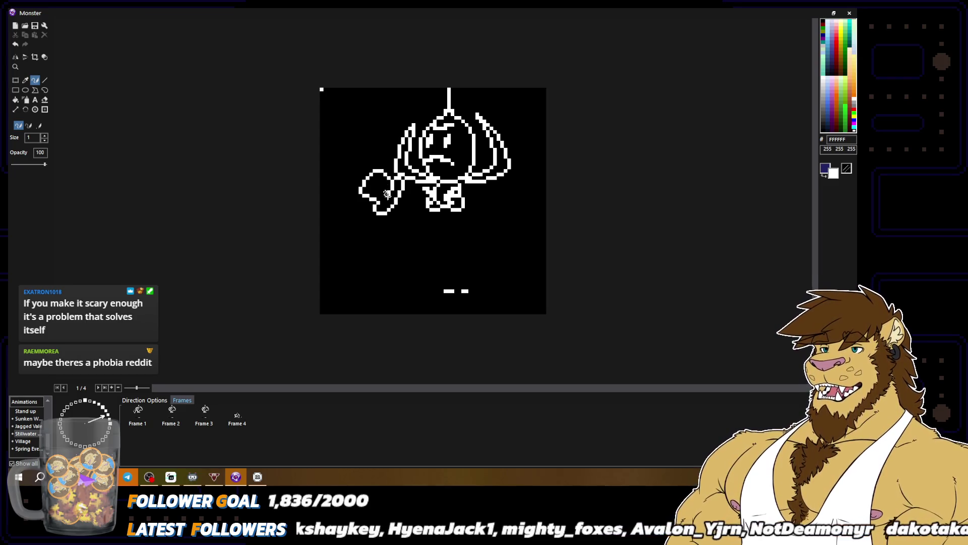
pyautogui.scroll(-1, 421, 223)
pyautogui.scroll(-1, 433, 201)
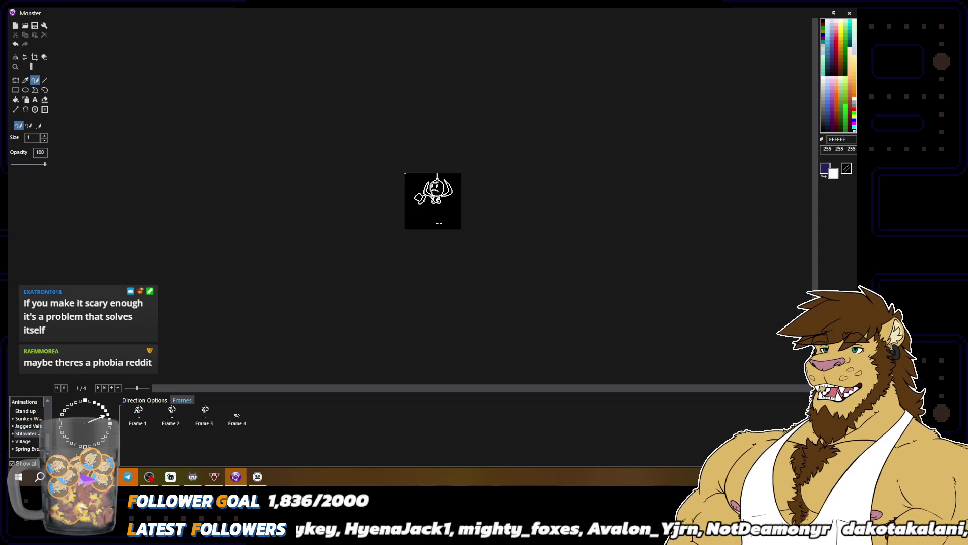
pyautogui.scroll(2, 443, 235)
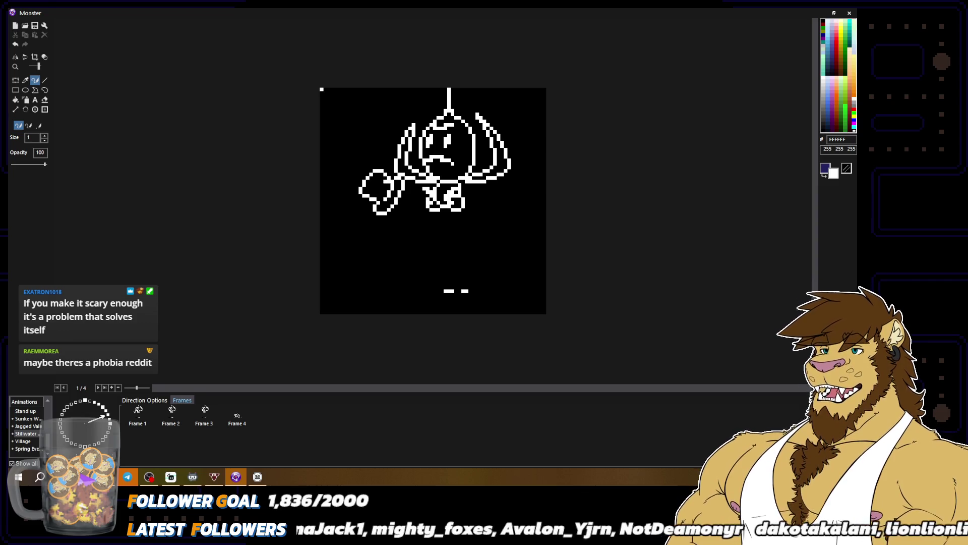
pyautogui.rightClick(322, 89)
pyautogui.rightClick(322, 89)
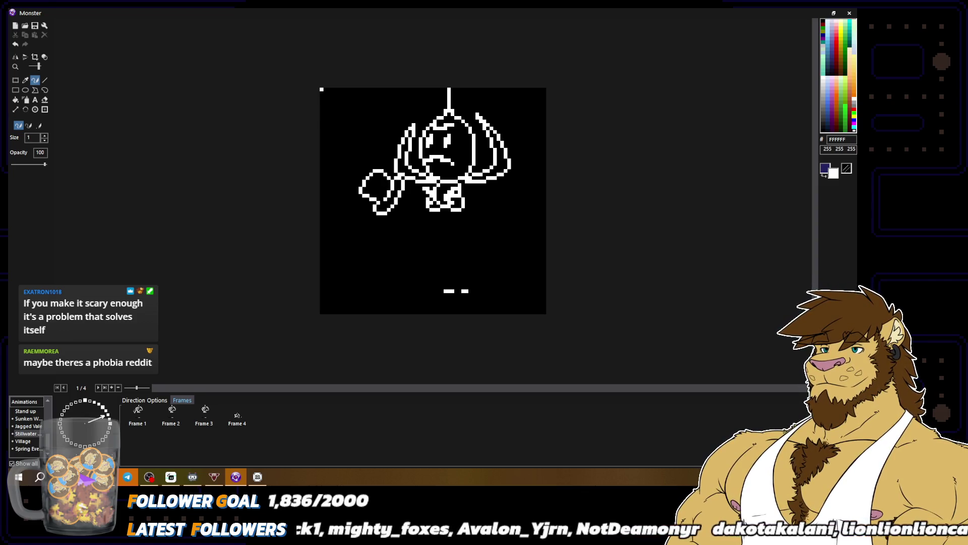
pyautogui.rightClick(322, 89)
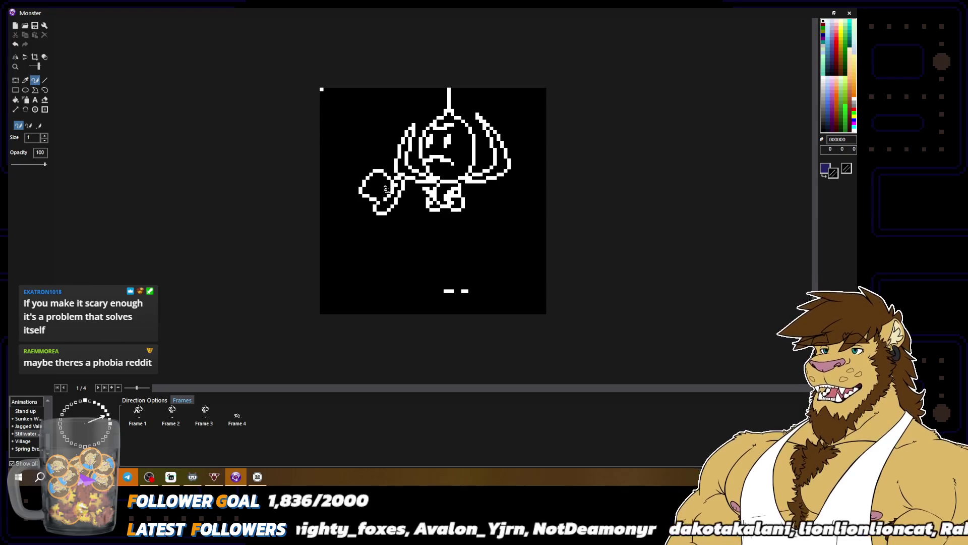
pyautogui.rightClick(322, 89)
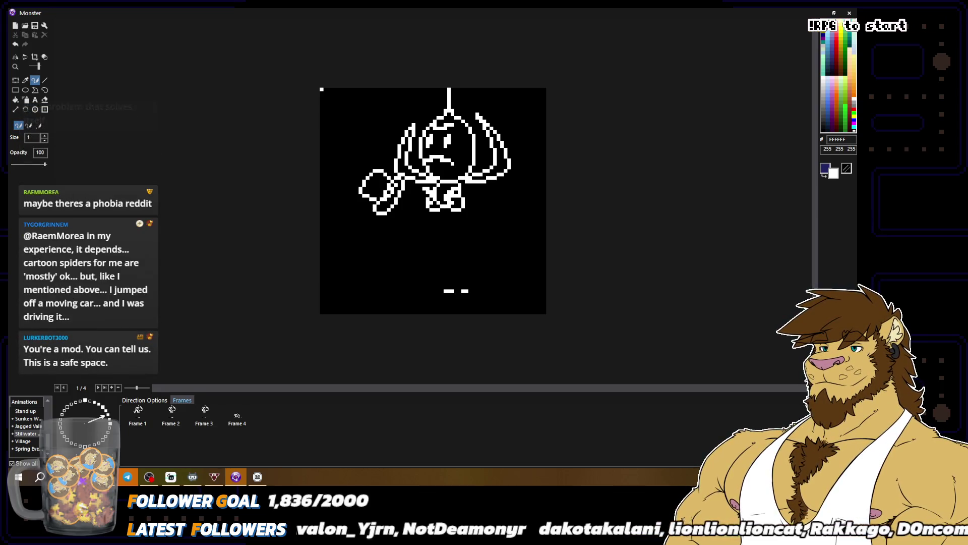
pyautogui.press('-')
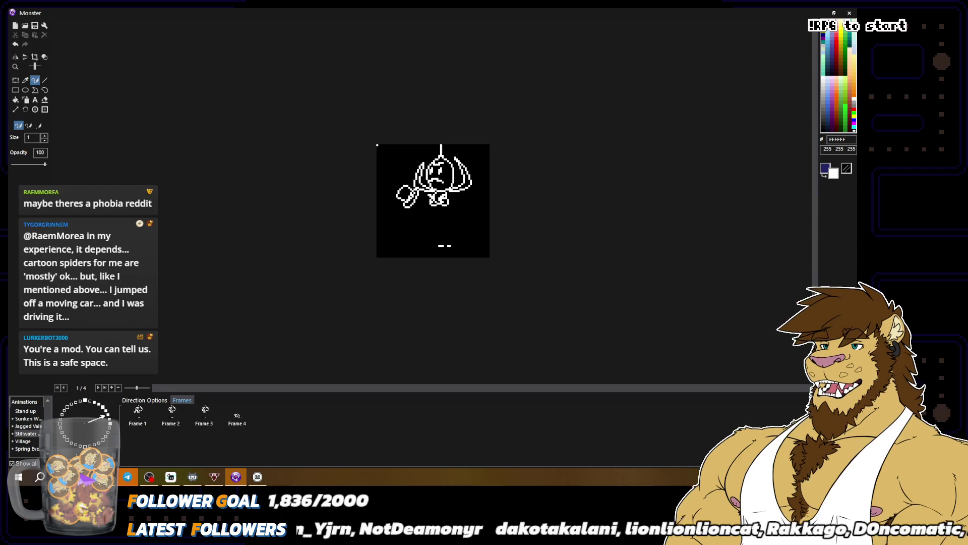
pyautogui.press('+')
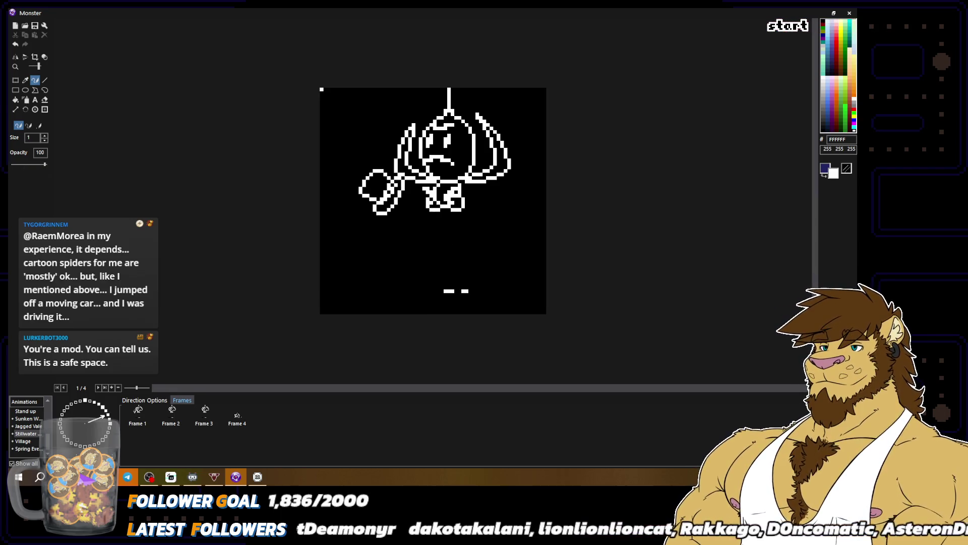
# Step: Pencil a white stroke by the arm curl, erase its left part in black, and redraw the loop in white
pyautogui.moveTo(355, 170); pyautogui.dragTo(362, 172)
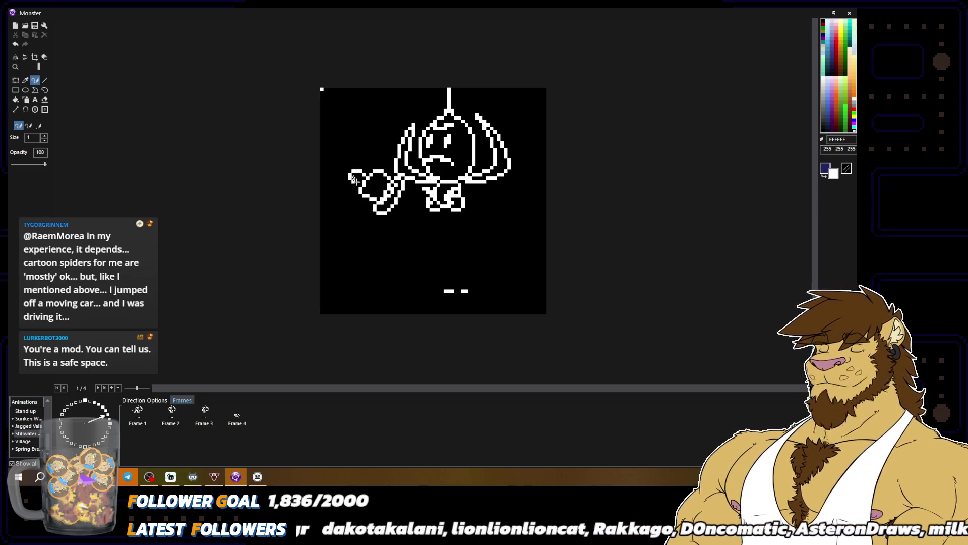
pyautogui.scroll(-2, 463, 216)
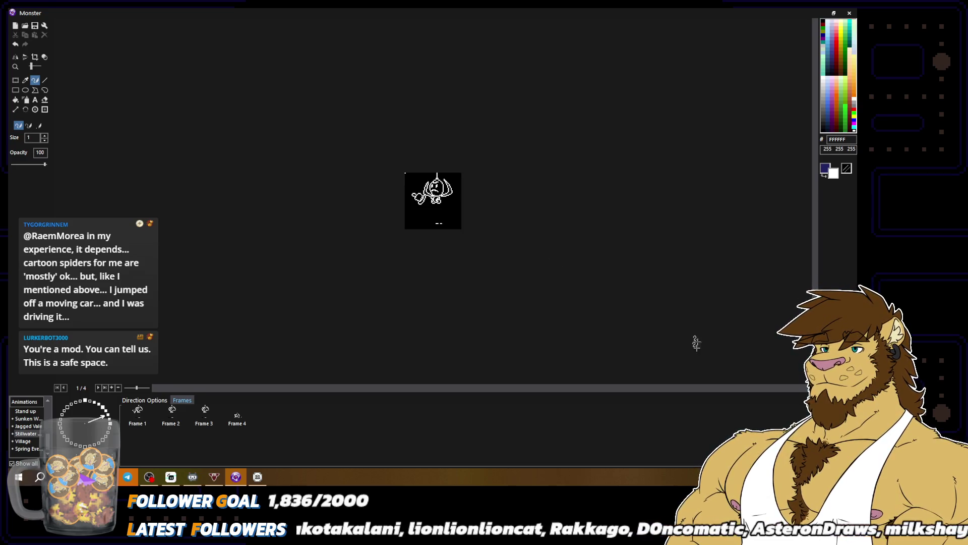
pyautogui.scroll(2, 498, 242)
pyautogui.rightClick(356, 151)
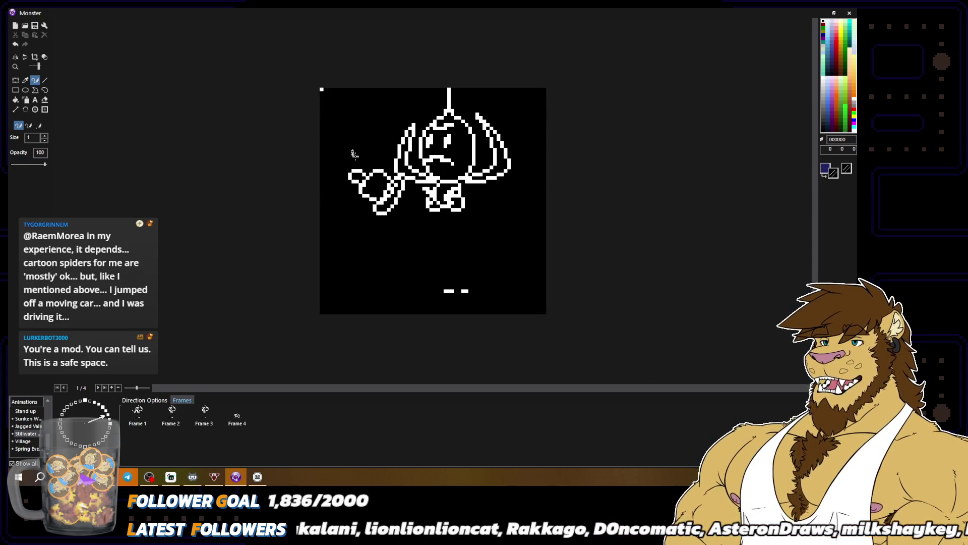
pyautogui.moveTo(353, 181); pyautogui.dragTo(363, 170)
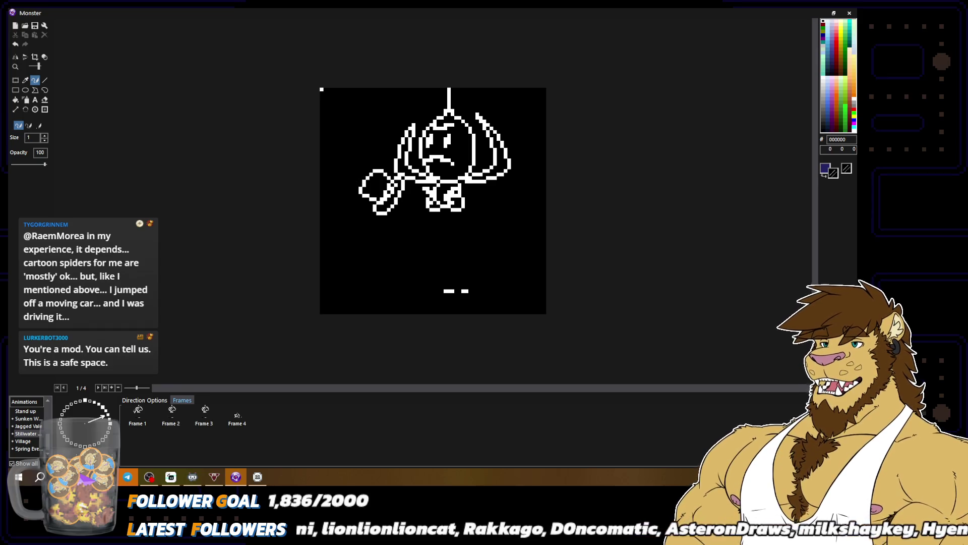
pyautogui.rightClick(362, 180)
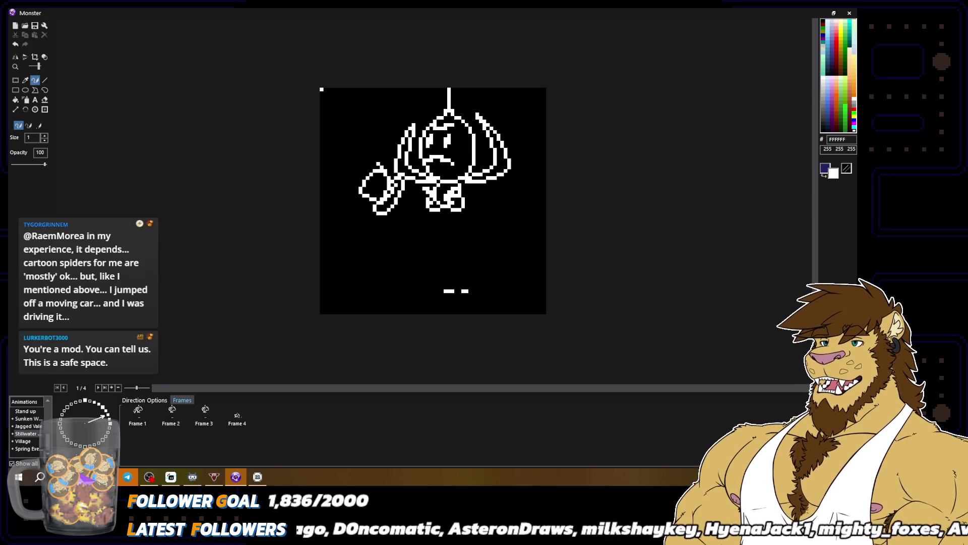
pyautogui.moveTo(367, 160); pyautogui.dragTo(368, 169)
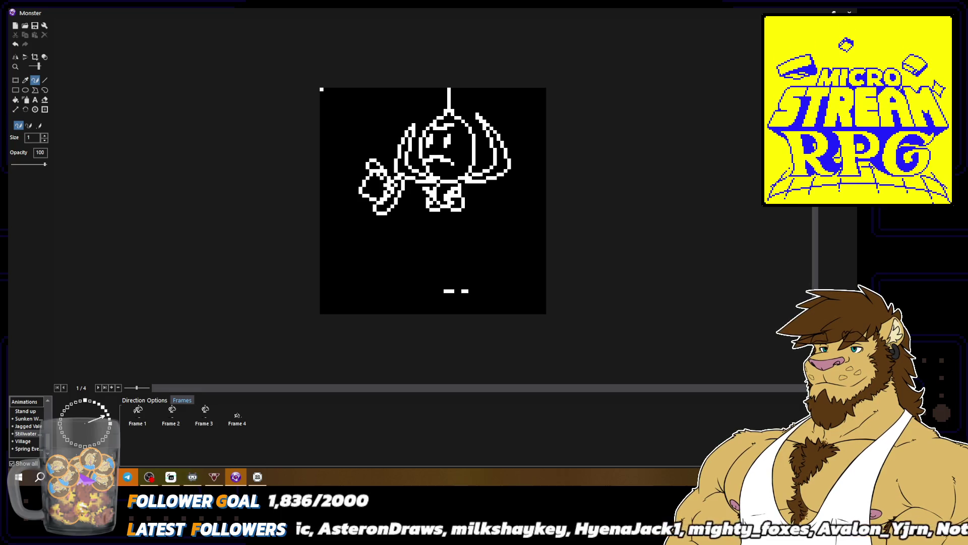
pyautogui.scroll(-2, 411, 216)
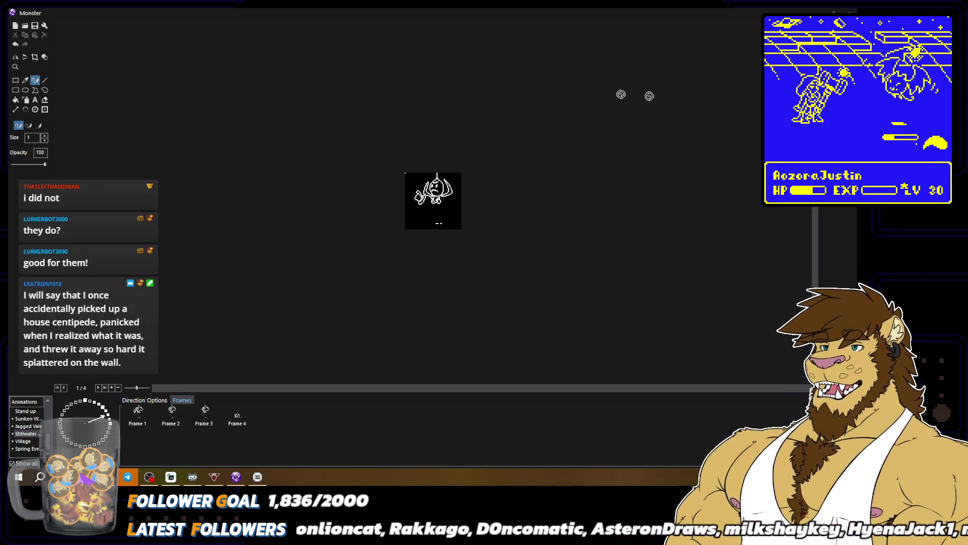
pyautogui.hotkey('alt', 'Tab')
# Step: Open the Lucas the Spider channel's Videos tab and scroll through the cartoon grid
pyautogui.scroll(-2, 757, 309)
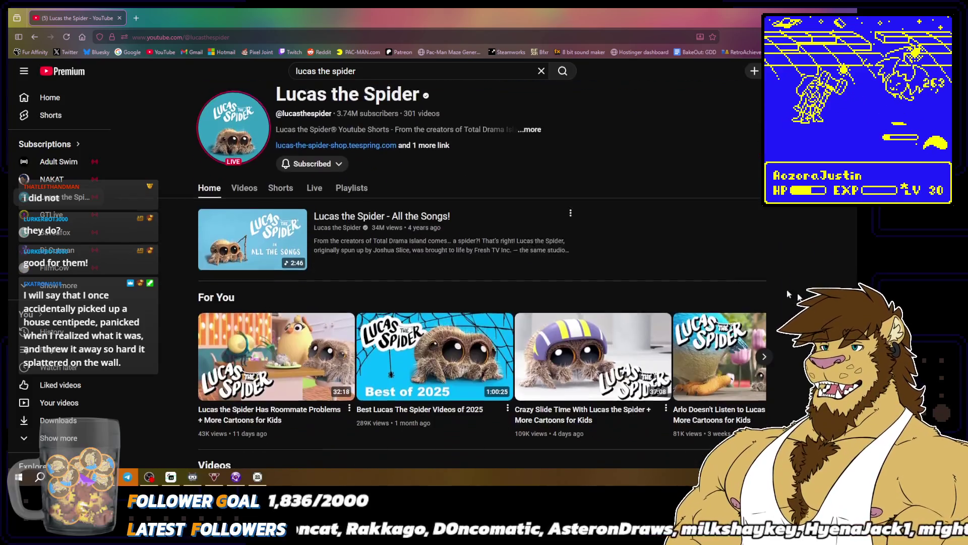
pyautogui.click(245, 183)
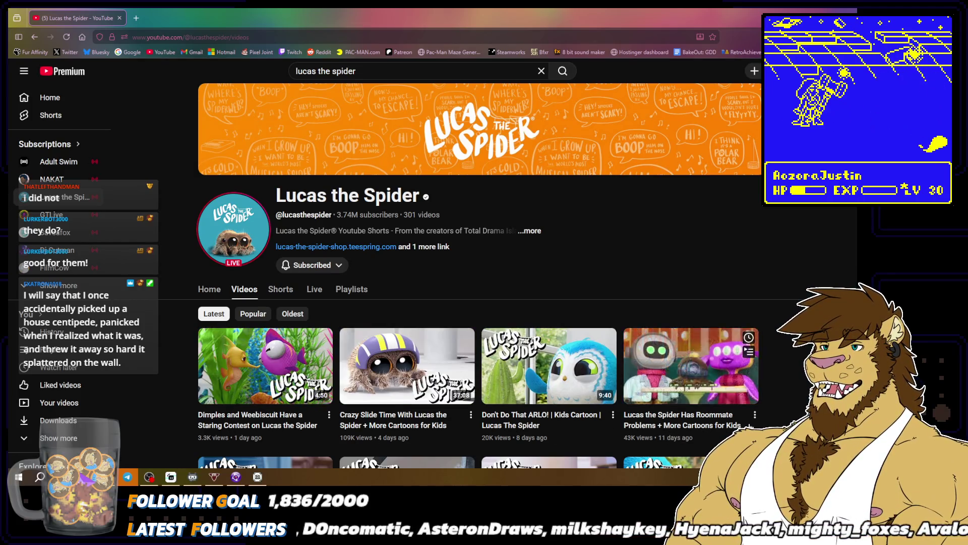
pyautogui.scroll(-3, 353, 404)
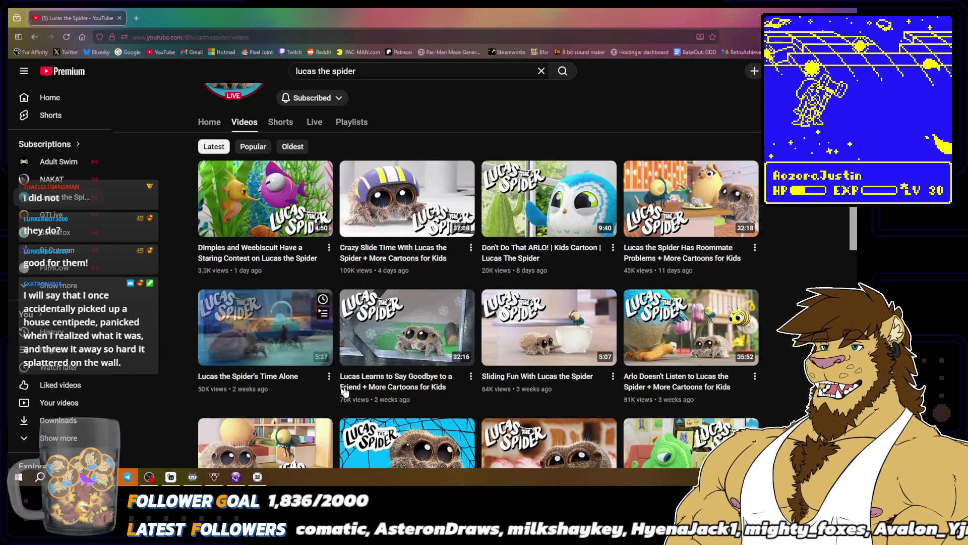
pyautogui.scroll(-1, 262, 395)
pyautogui.scroll(-2, 479, 283)
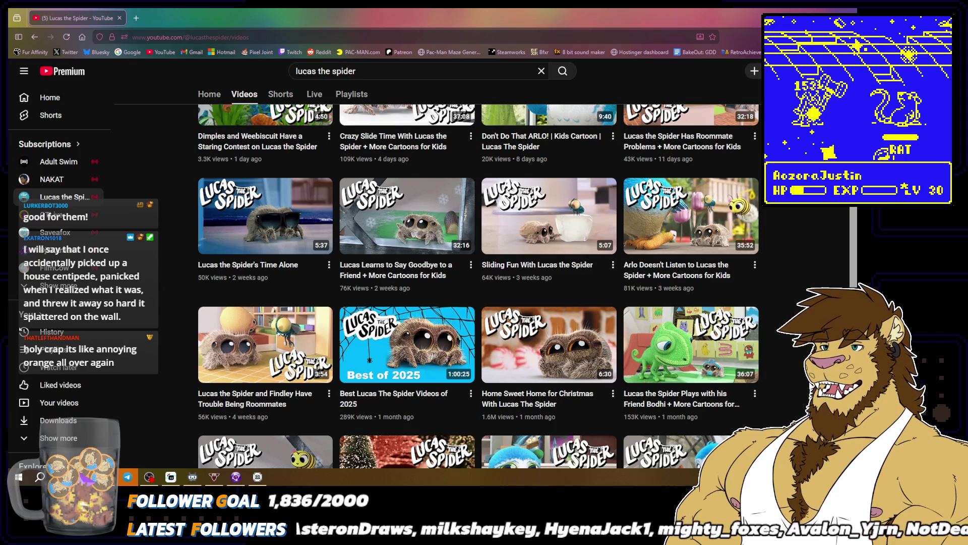
pyautogui.scroll(-1, 479, 282)
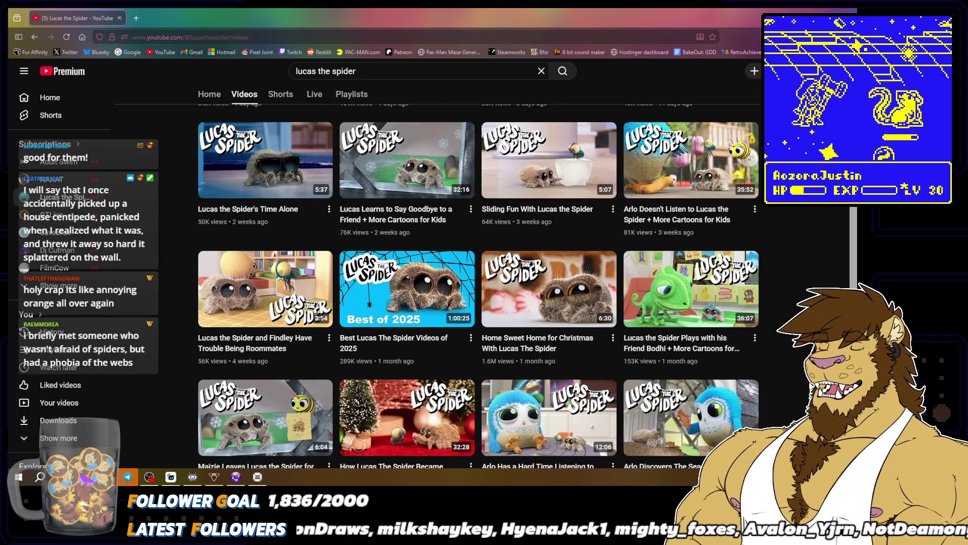
pyautogui.scroll(-1, 527, 374)
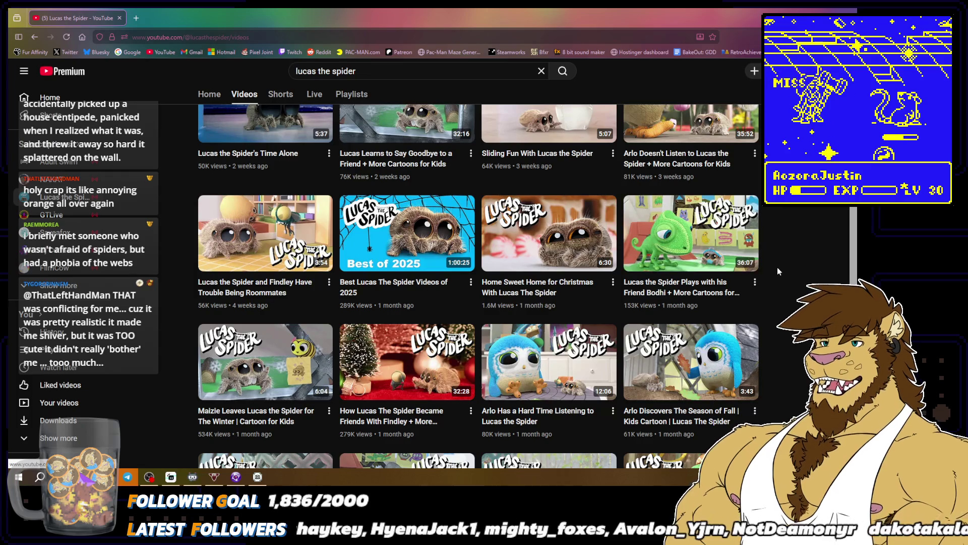
pyautogui.scroll(-2, 779, 271)
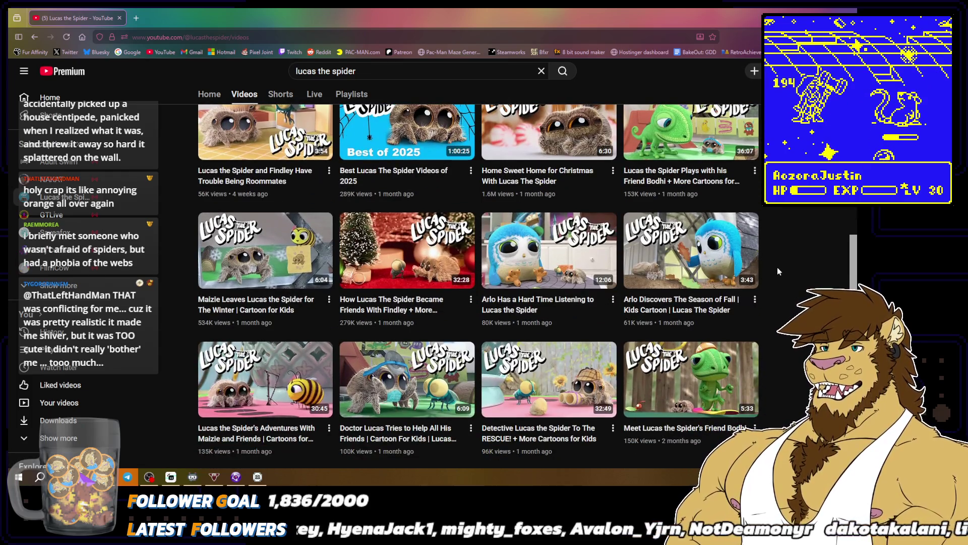
pyautogui.scroll(-2, 778, 271)
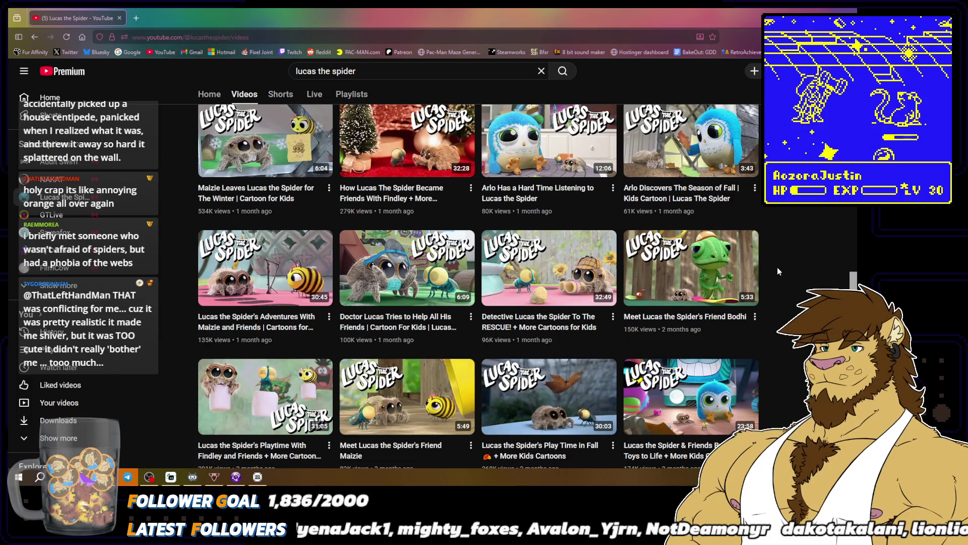
pyautogui.scroll(-3, 777, 271)
pyautogui.scroll(-1, 777, 272)
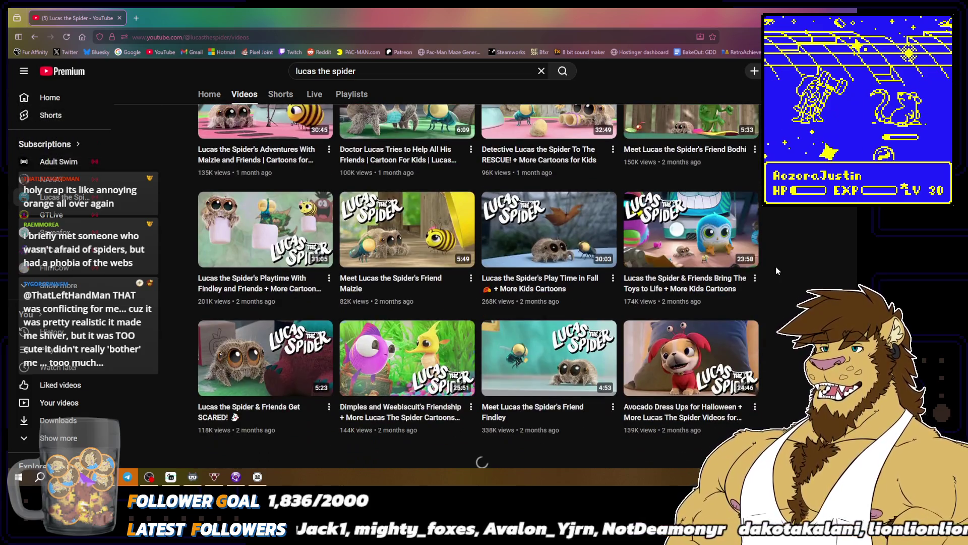
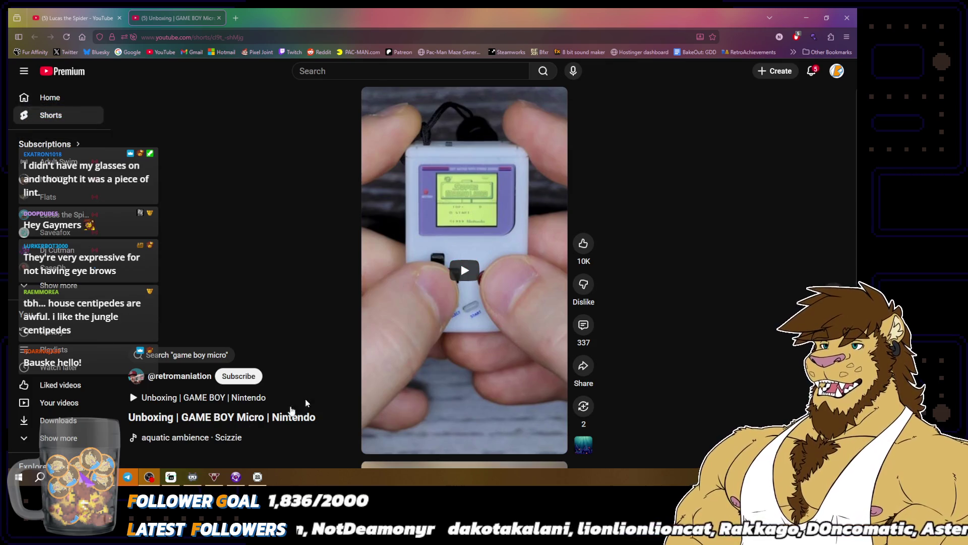
# Step: Play the GAME BOY Micro unboxing Short at lower volume, pause it, and show its description
pyautogui.click(465, 272)
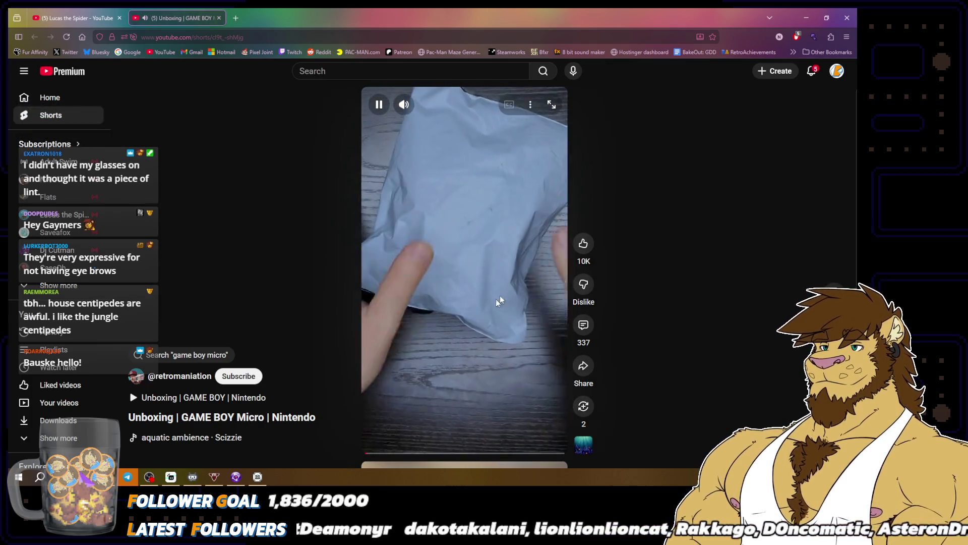
pyautogui.moveTo(437, 105); pyautogui.dragTo(429, 108)
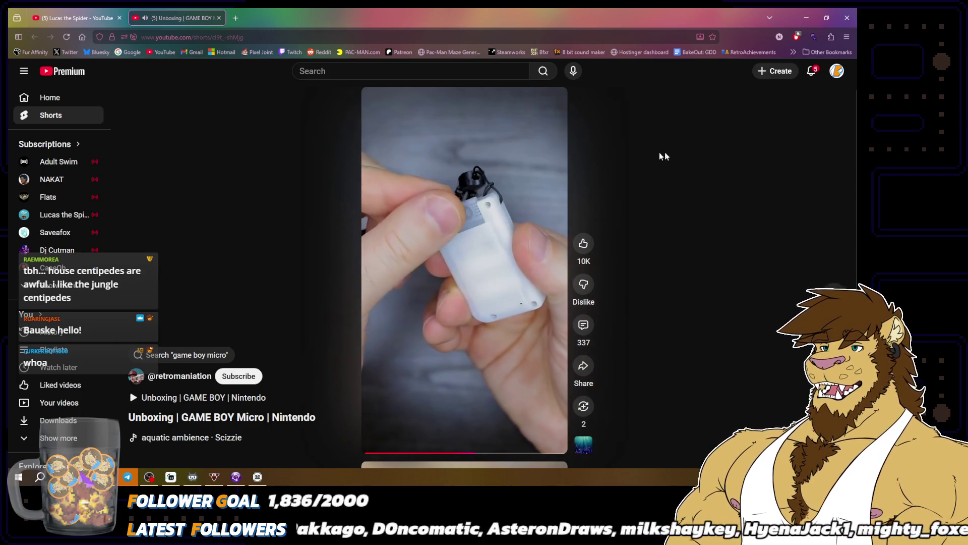
pyautogui.moveTo(459, 247)
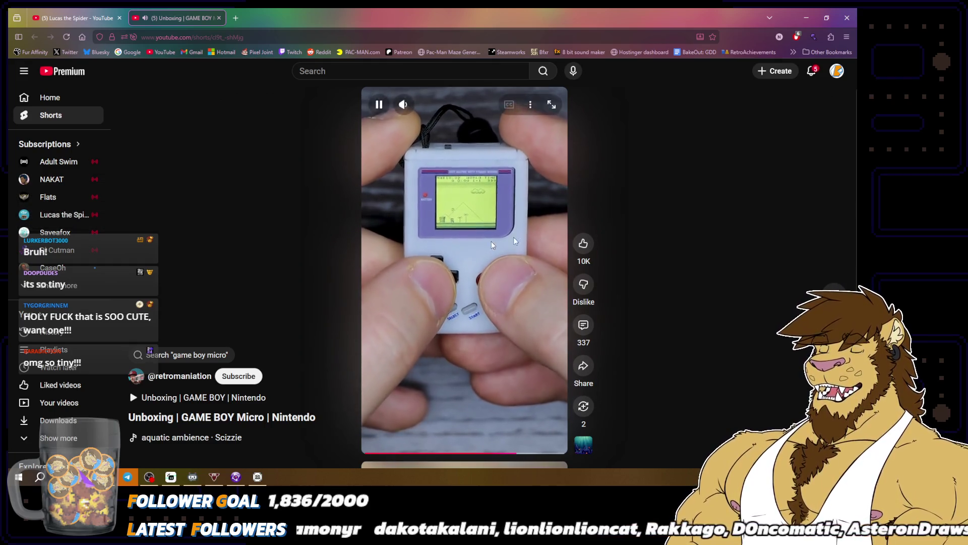
pyautogui.click(465, 249)
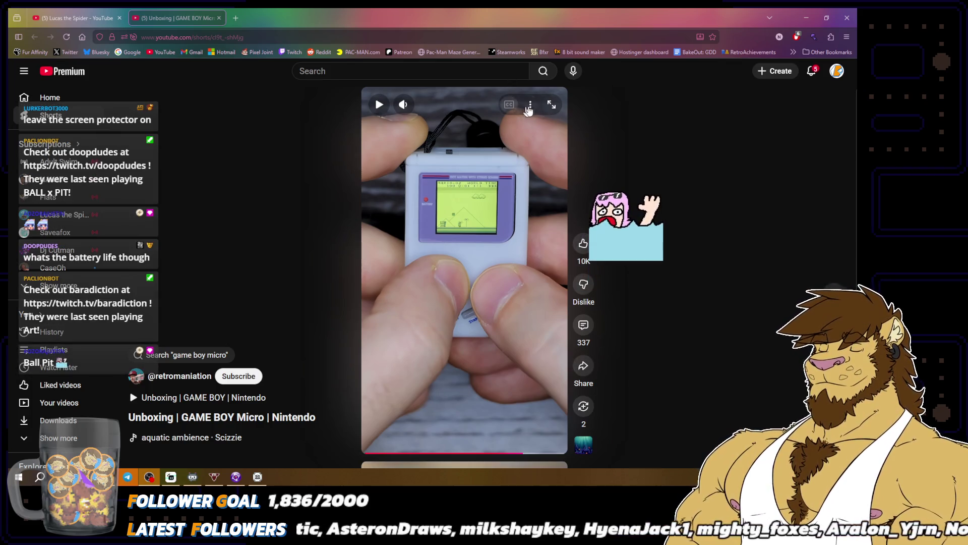
pyautogui.click(530, 105)
pyautogui.click(578, 132)
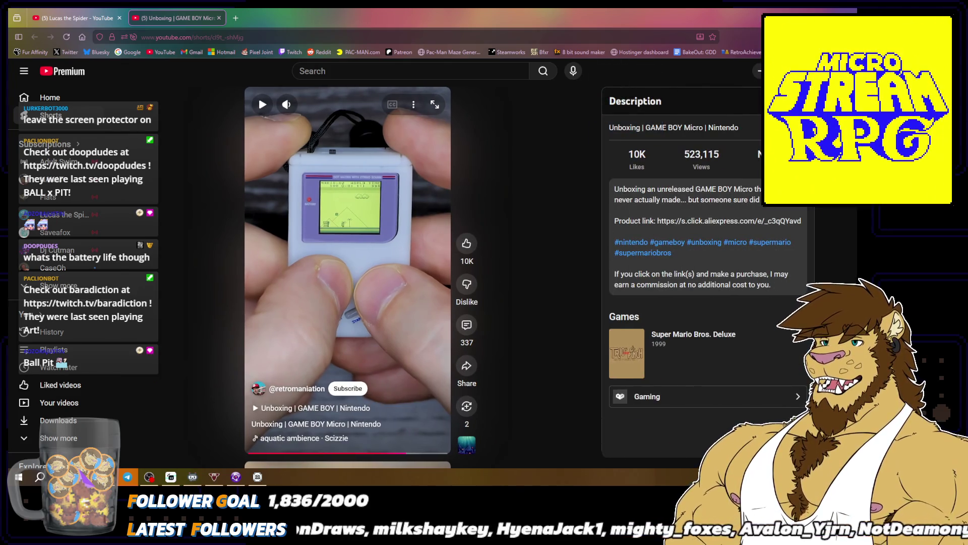
# Step: Open the Short's AliExpress product link in a new tab and dismiss the notifications prompt
pyautogui.moveTo(657, 221); pyautogui.dragTo(802, 221)
pyautogui.hotkey('ctrl', 'c')
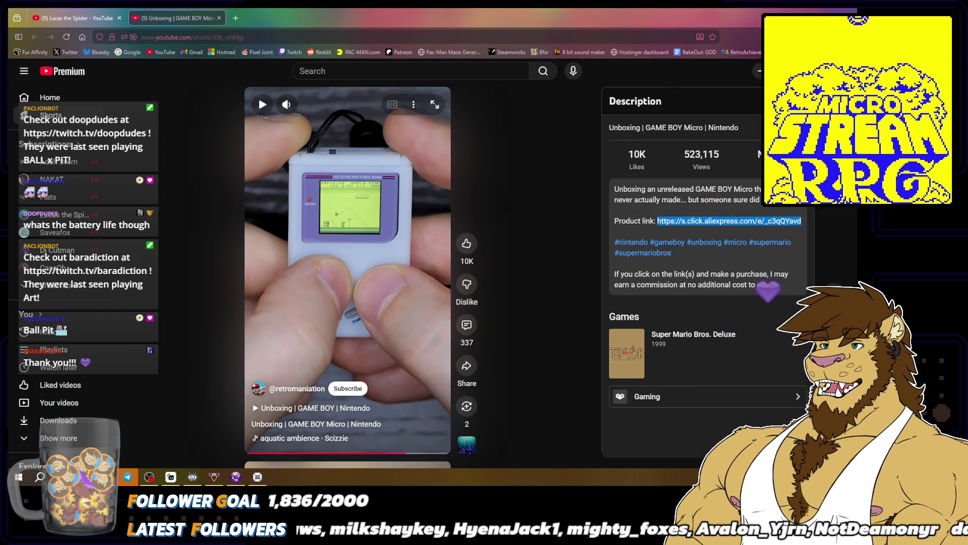
pyautogui.hotkey('ctrl', 't')
pyautogui.hotkey('ctrl', 'v')
pyautogui.press('Return')
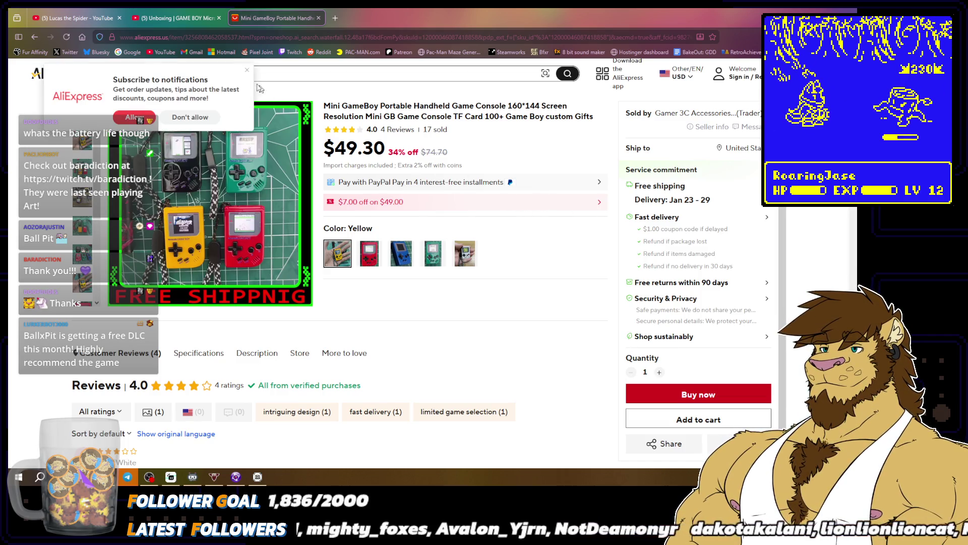
pyautogui.click(247, 71)
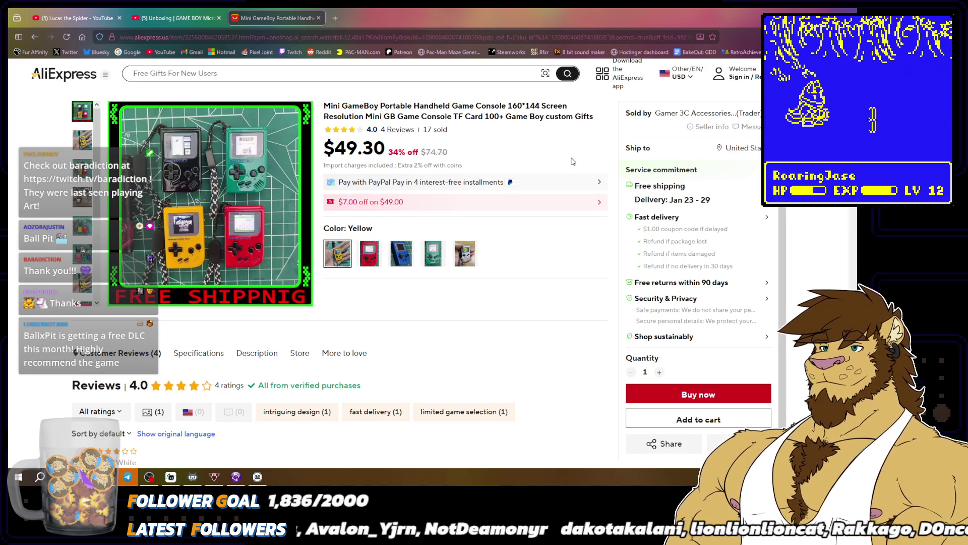
# Step: Browse the gallery photos: yellow handheld in hand, group of four, and clear-shell parts
pyautogui.click(81, 142)
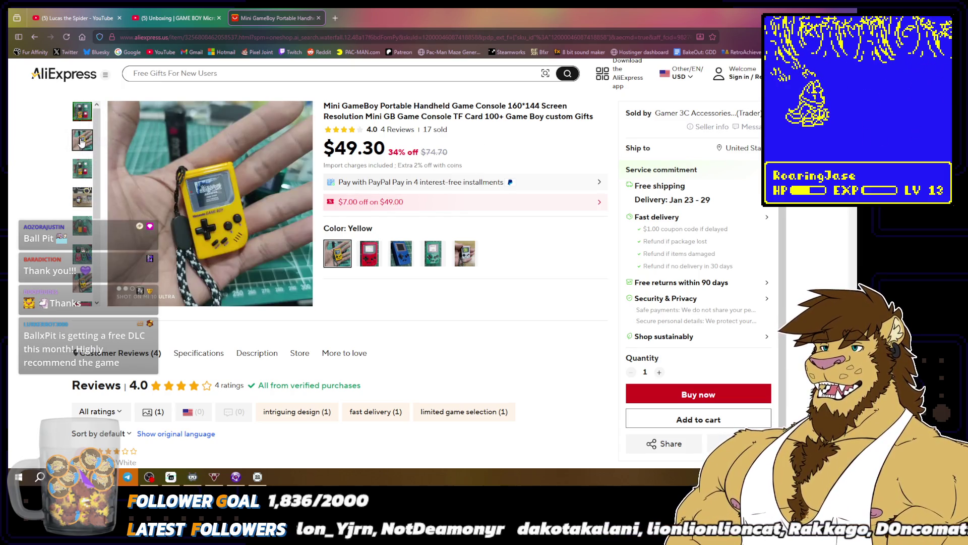
pyautogui.click(88, 170)
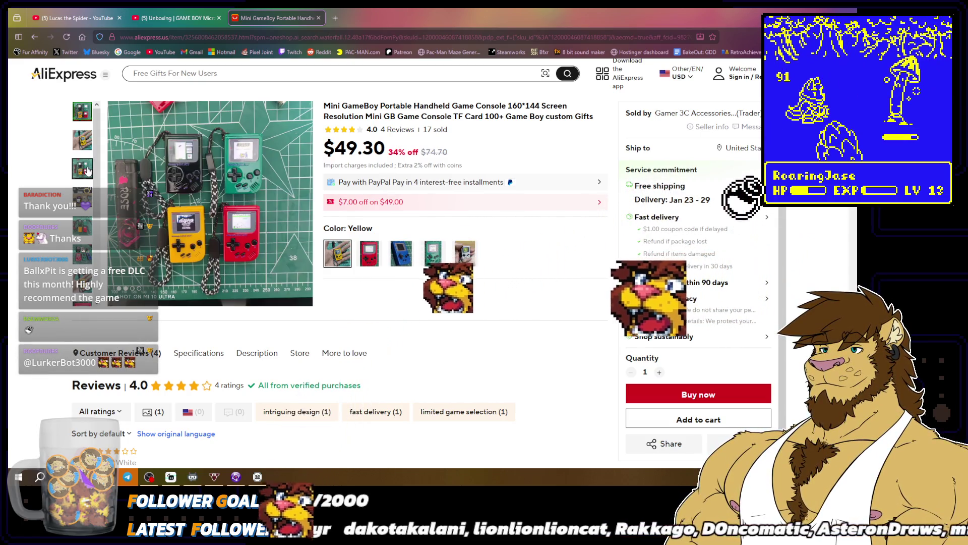
pyautogui.click(86, 199)
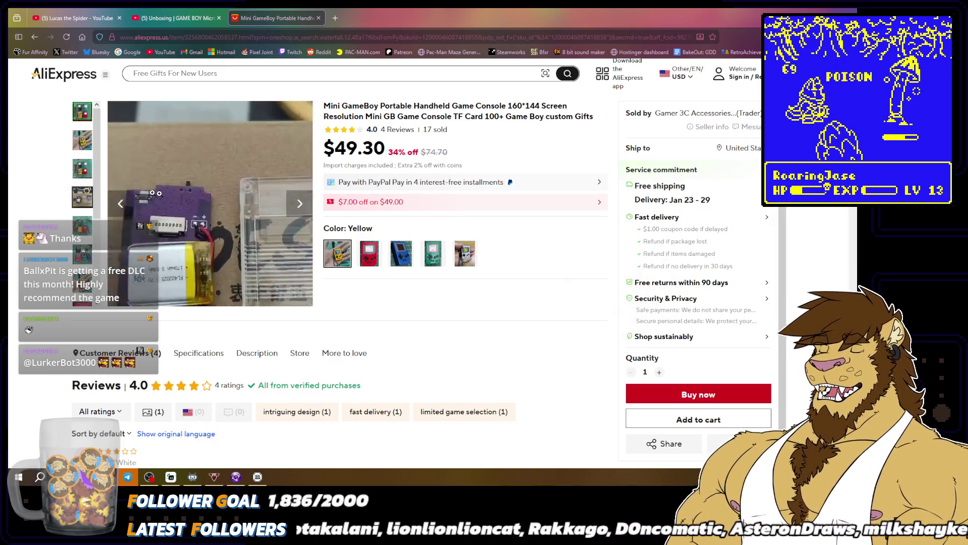
# Step: Open the listing's full reviews list further down the page
pyautogui.scroll(-3, 451, 236)
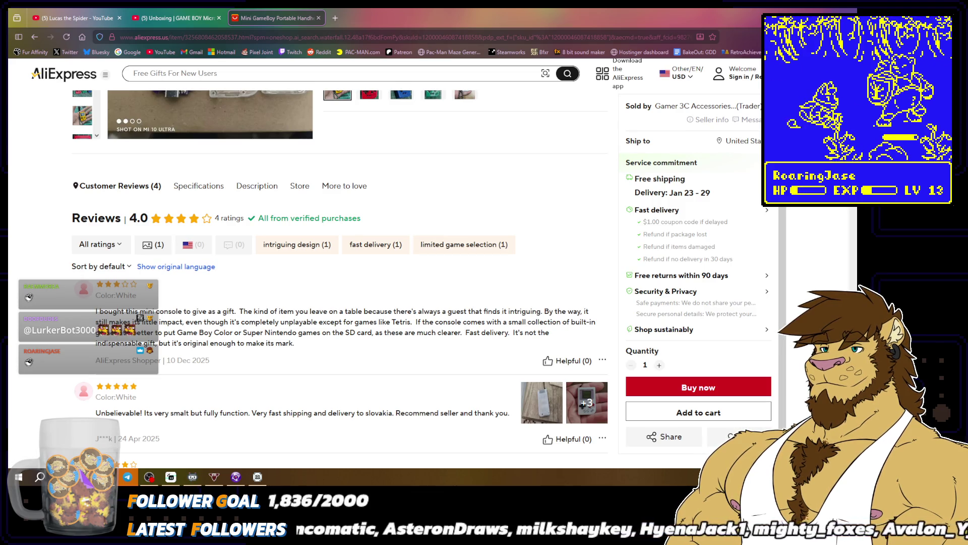
pyautogui.scroll(-2, 475, 340)
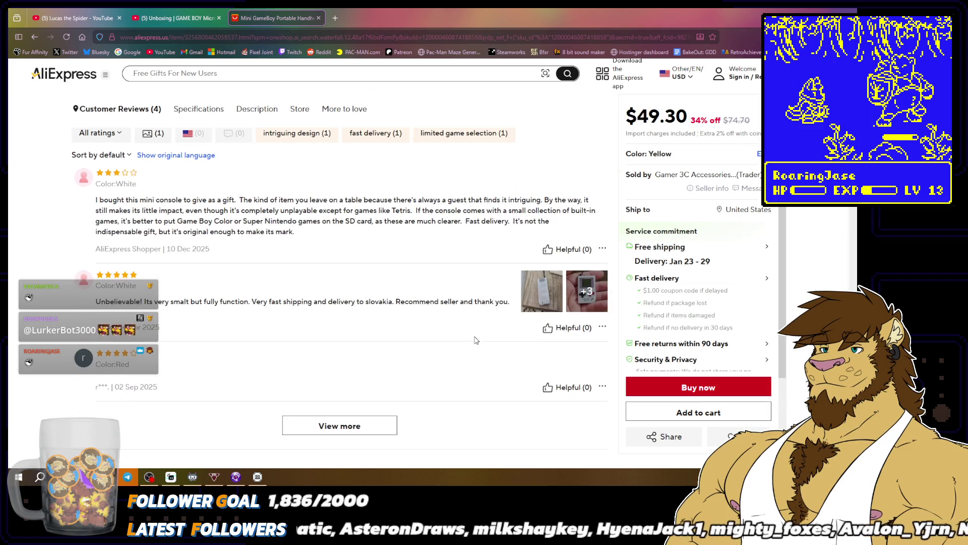
pyautogui.click(340, 425)
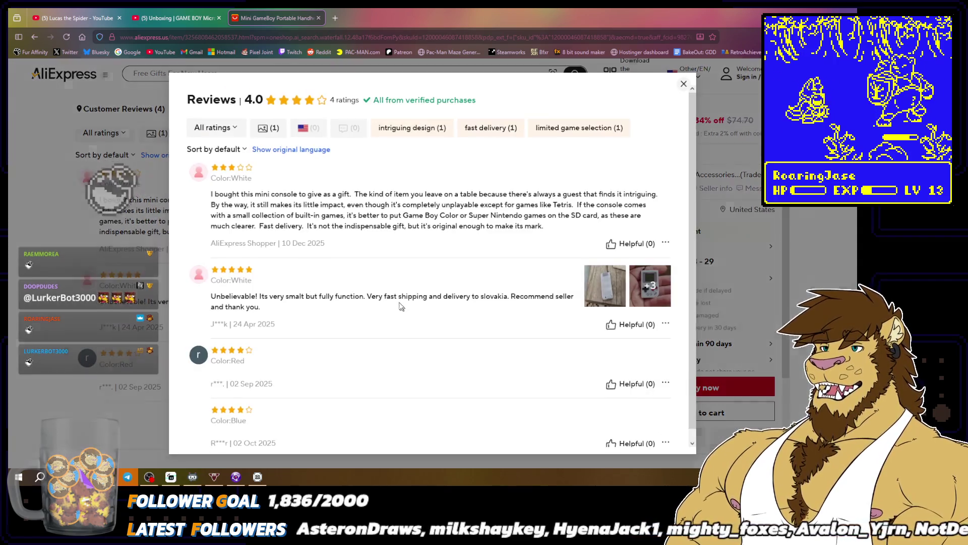
# Step: Close the reviews and expand the full Specifications list
pyautogui.click(684, 84)
pyautogui.scroll(5, 436, 292)
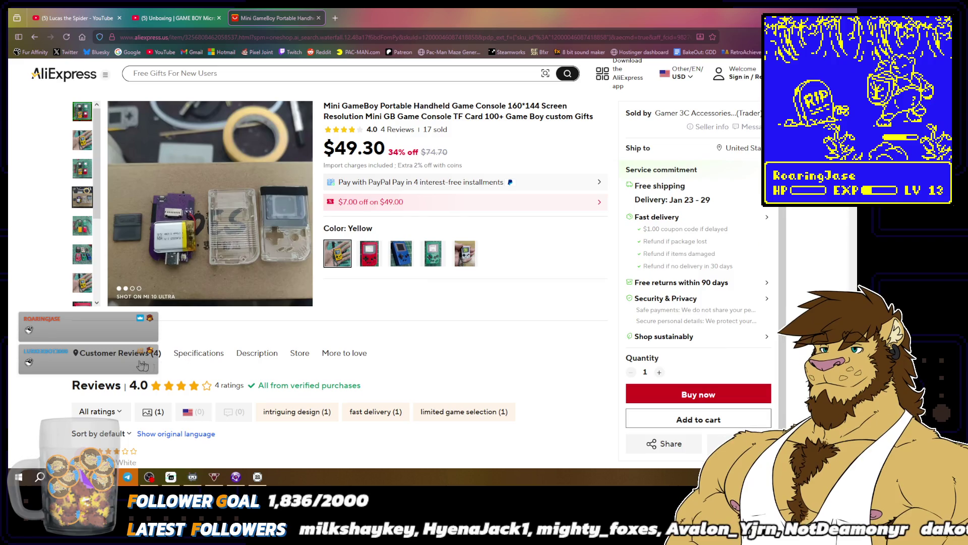
pyautogui.click(196, 353)
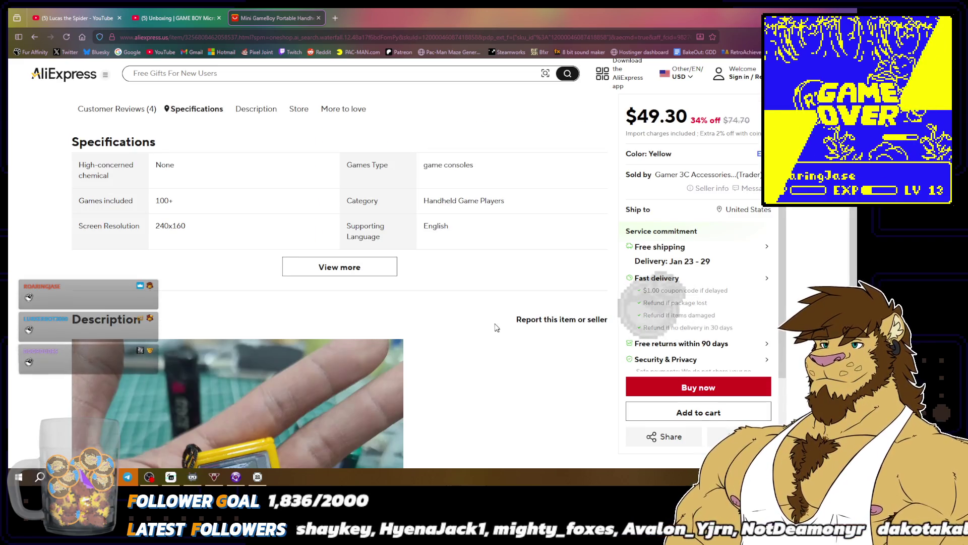
pyautogui.click(339, 267)
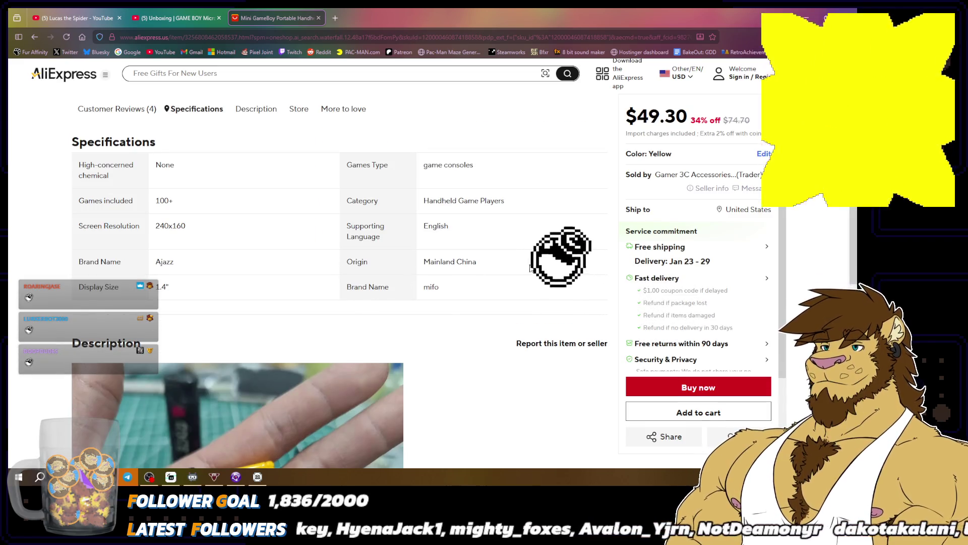
pyautogui.scroll(-5, 520, 273)
pyautogui.scroll(-4, 530, 267)
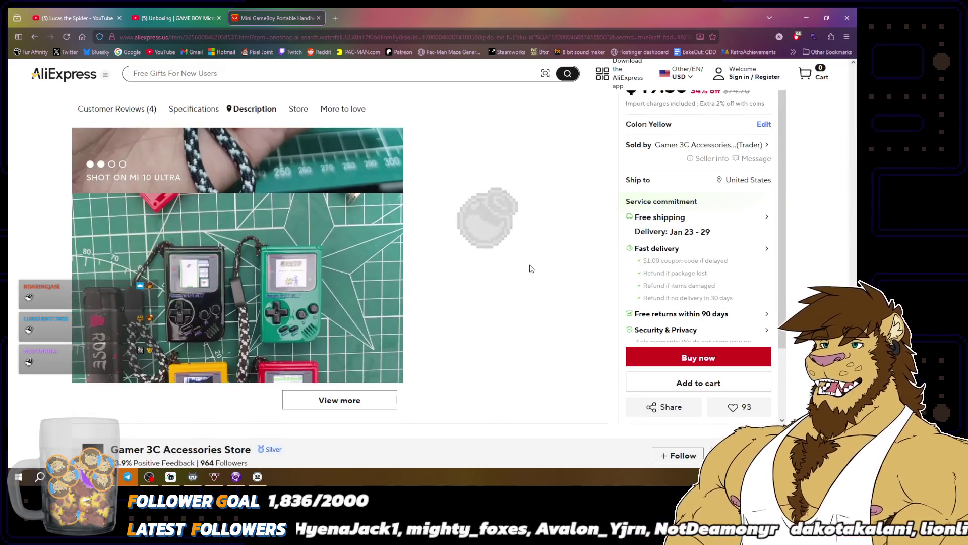
# Step: Expand the Description to view its extra product photos, then return to the YouTube Short
pyautogui.click(348, 408)
pyautogui.scroll(-6, 475, 327)
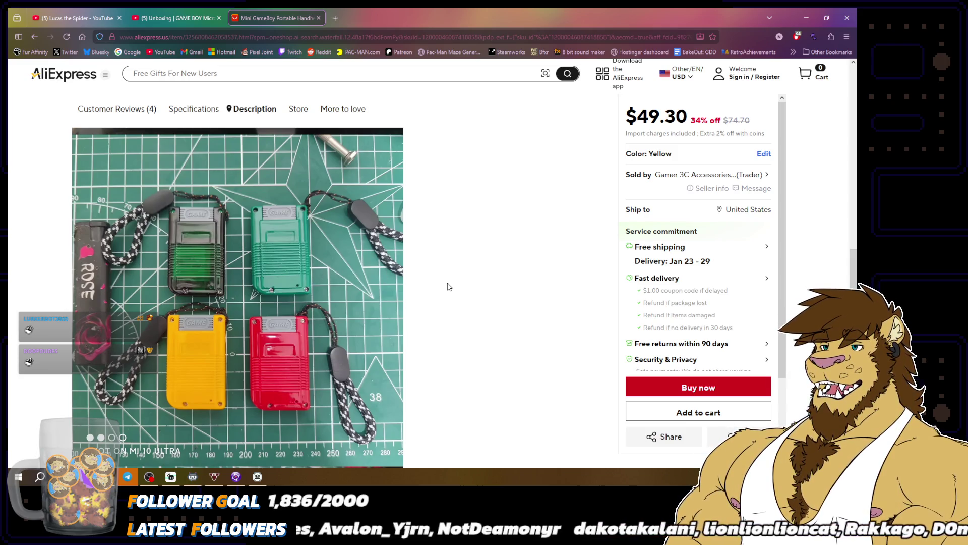
pyautogui.scroll(-6, 447, 285)
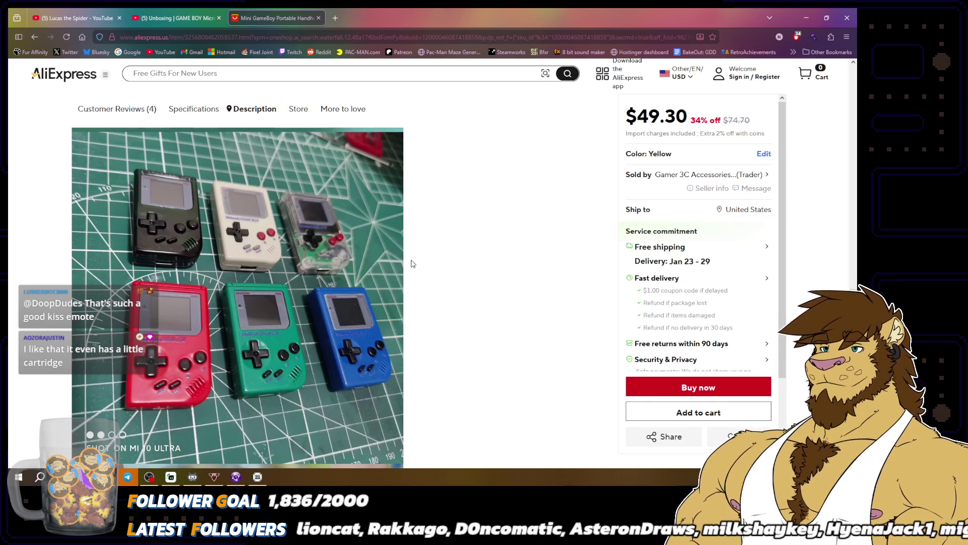
pyautogui.click(176, 18)
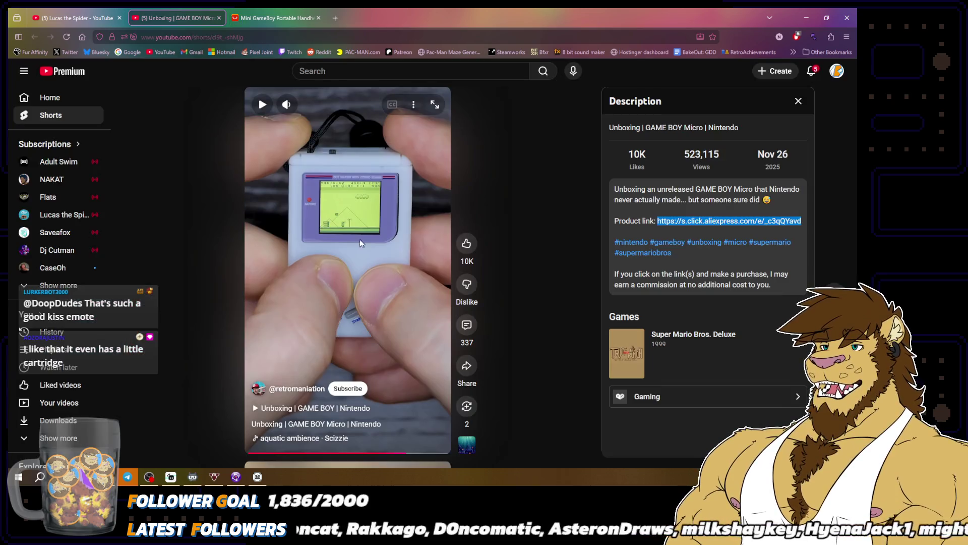
pyautogui.click(279, 452)
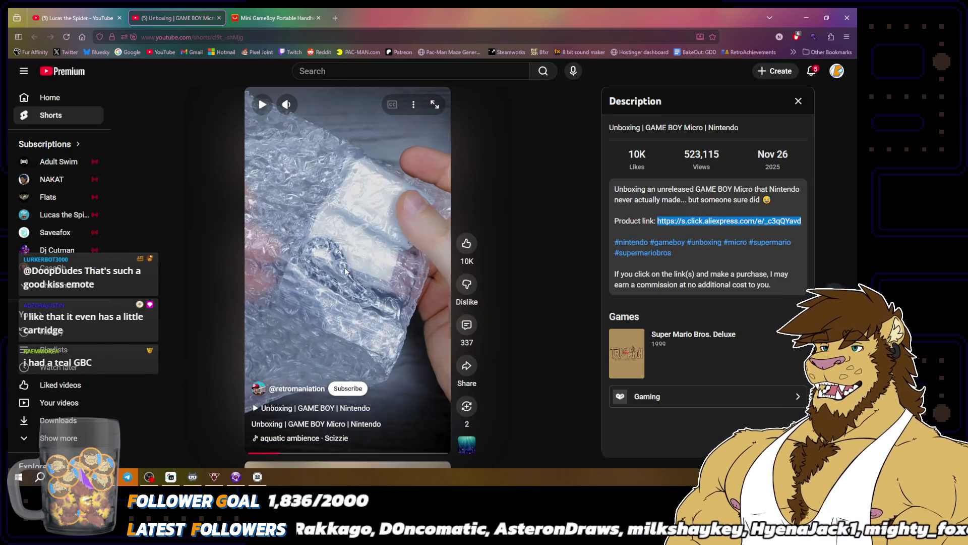
pyautogui.click(344, 267)
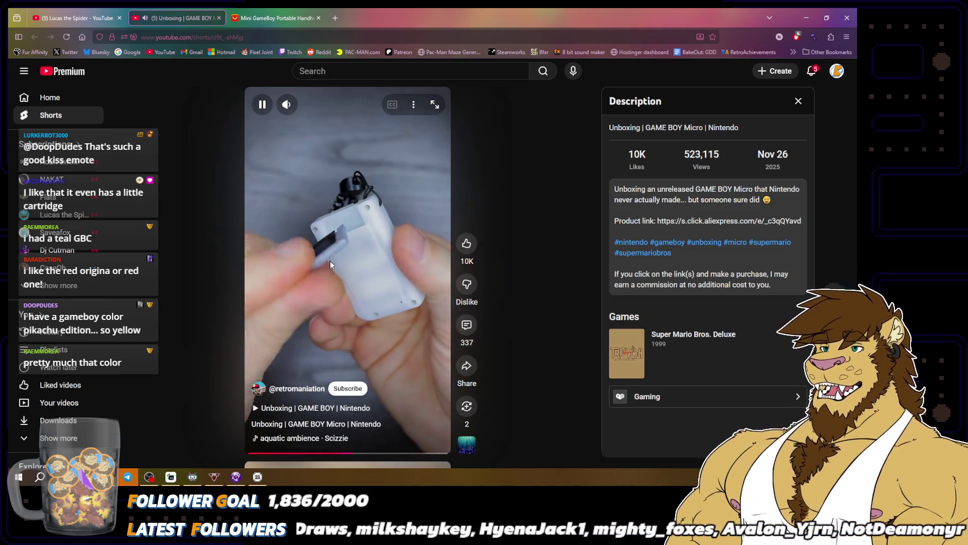
pyautogui.click(353, 215)
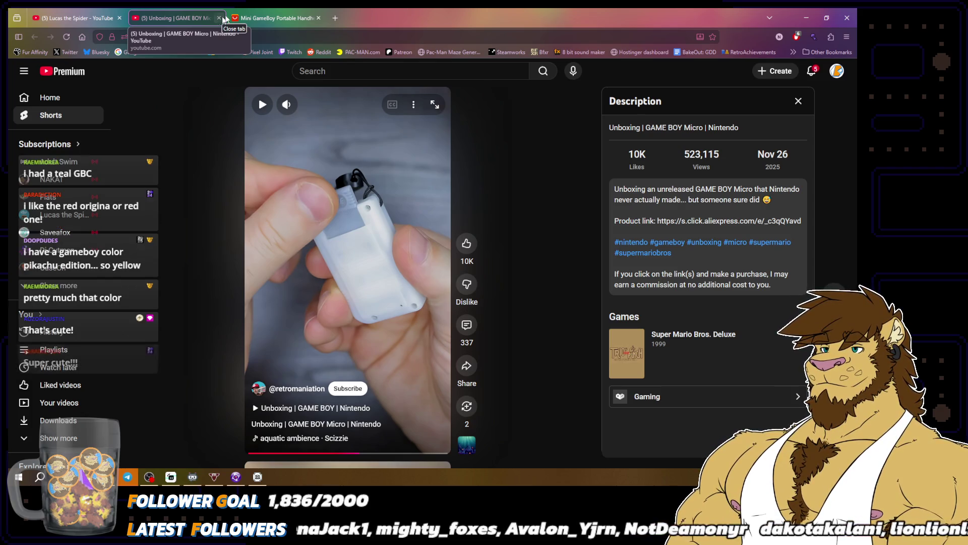
pyautogui.click(275, 18)
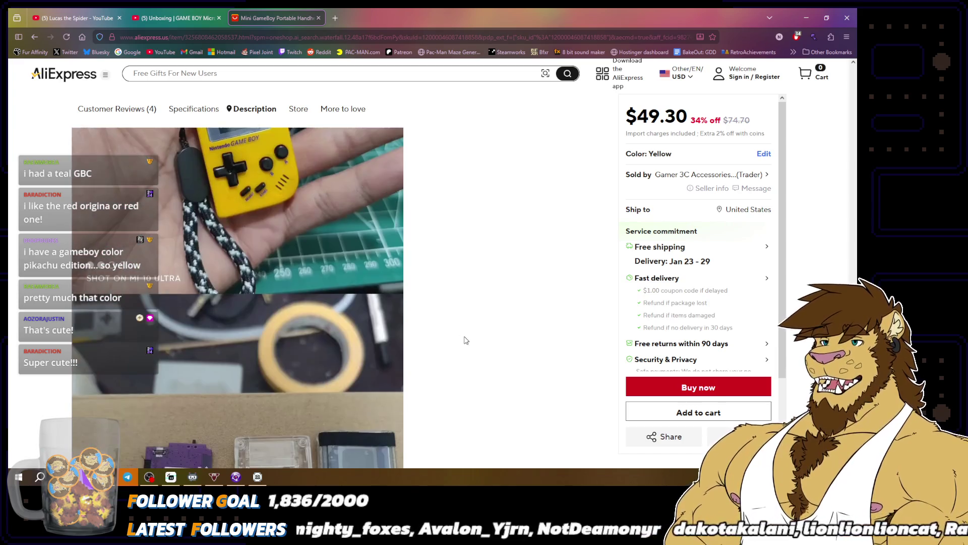
# Step: Look over the description photos, including the six-handheld shot, then close the Mini GameBoy tab
pyautogui.scroll(-3, 465, 337)
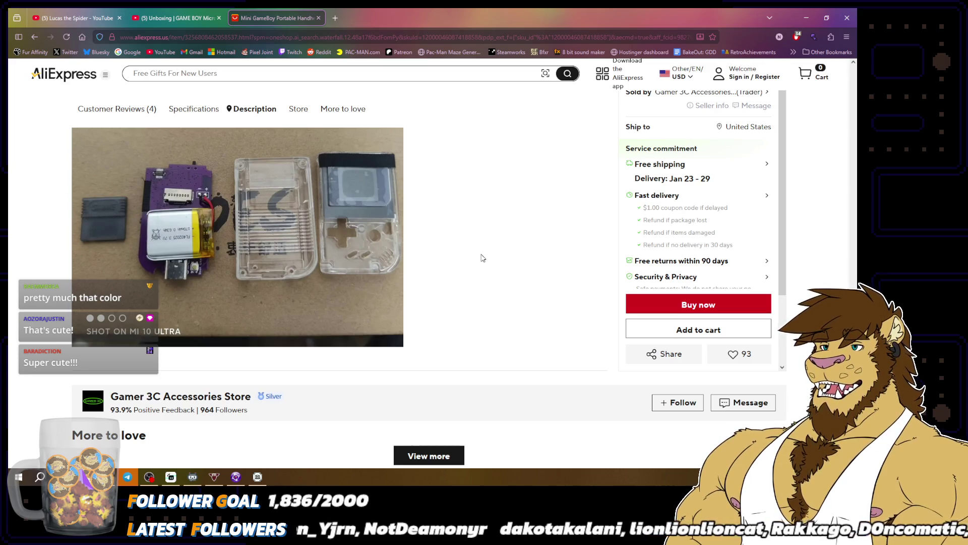
pyautogui.scroll(1, 481, 257)
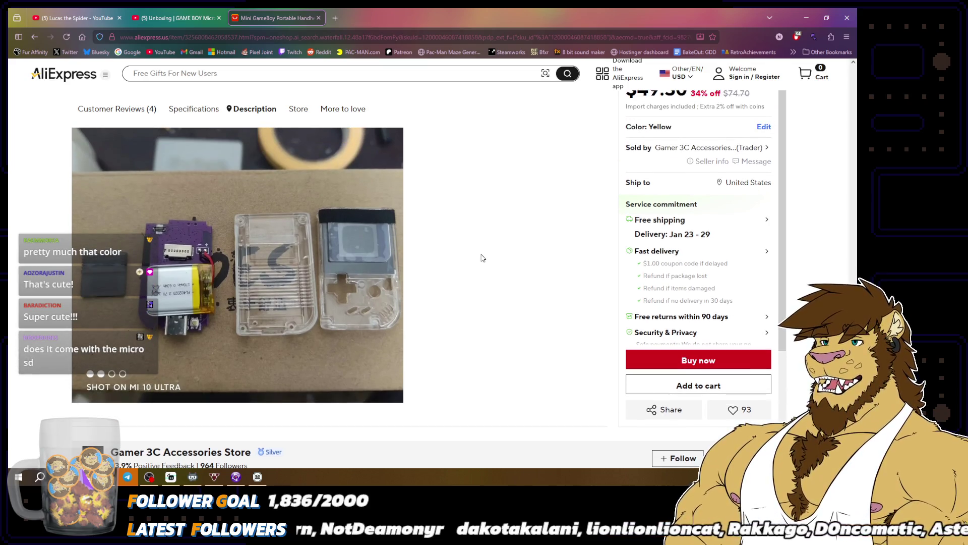
pyautogui.scroll(5, 309, 273)
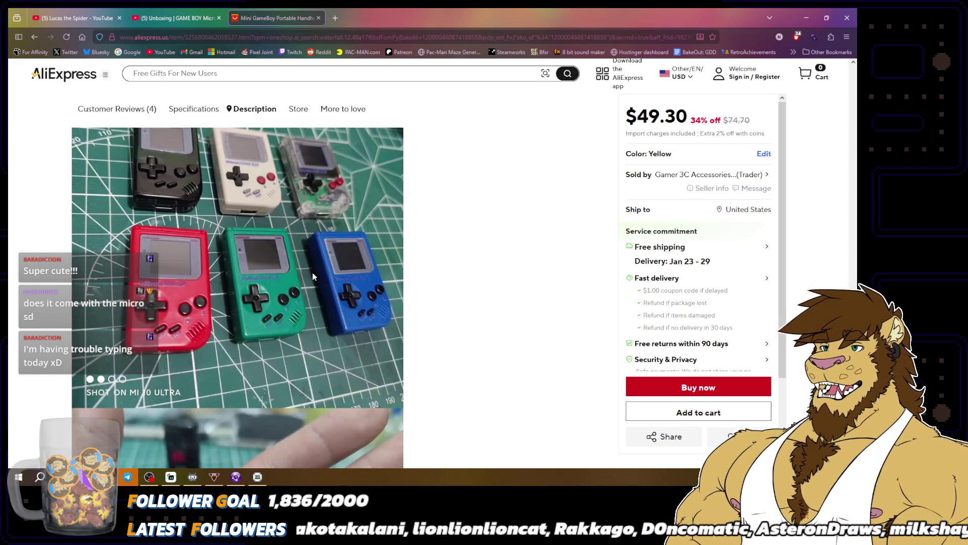
pyautogui.scroll(-4, 349, 371)
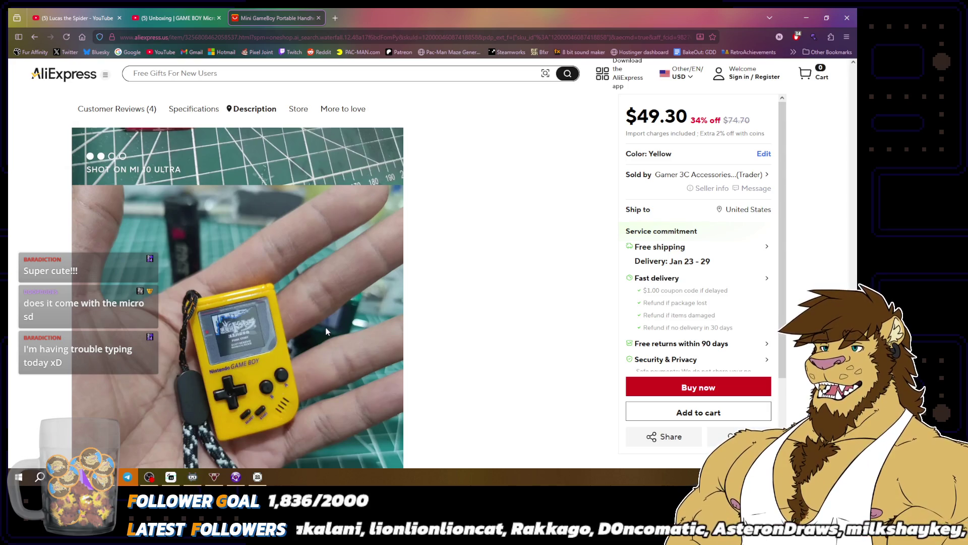
pyautogui.scroll(5, 323, 318)
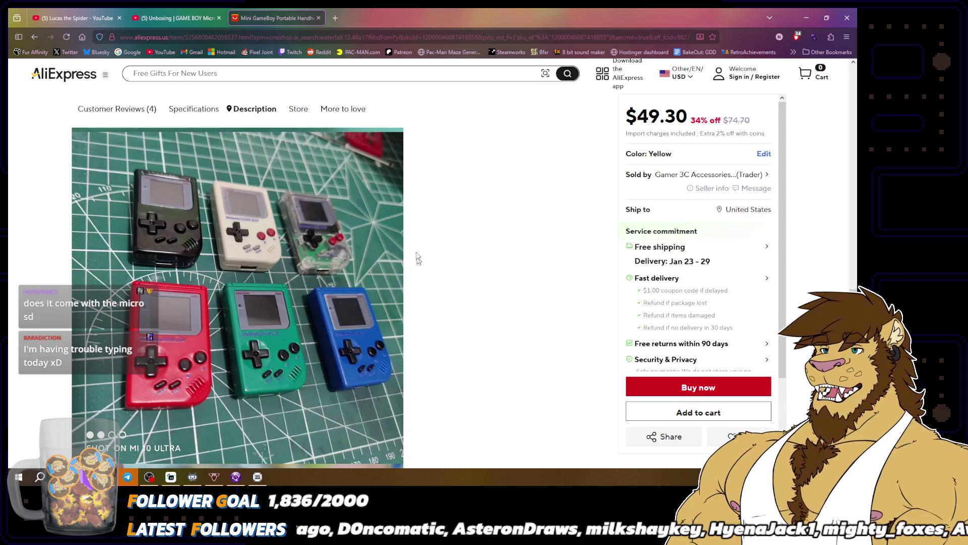
pyautogui.scroll(2, 419, 266)
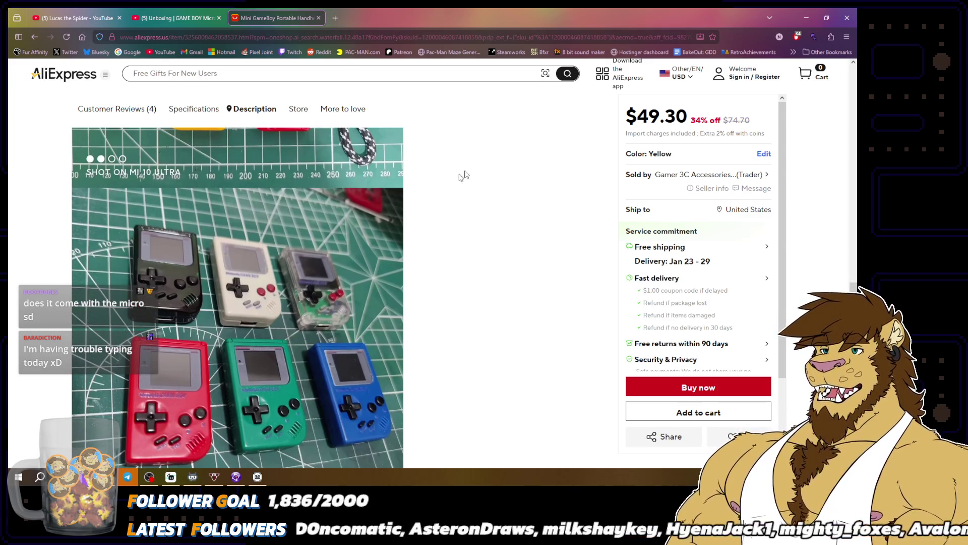
pyautogui.click(318, 18)
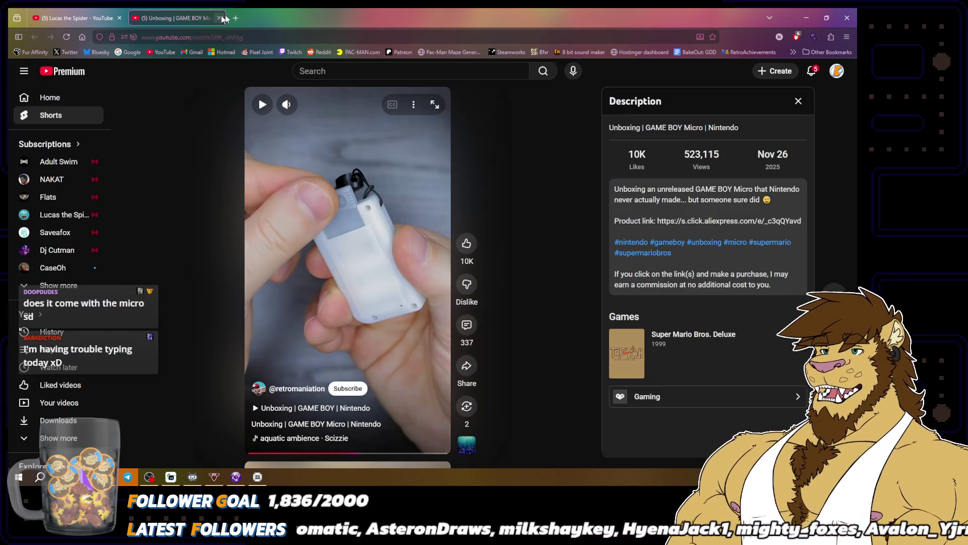
# Step: Close the GAME BOY Micro Short tab and minimize the browser to reveal Momster
pyautogui.click(219, 18)
pyautogui.click(807, 18)
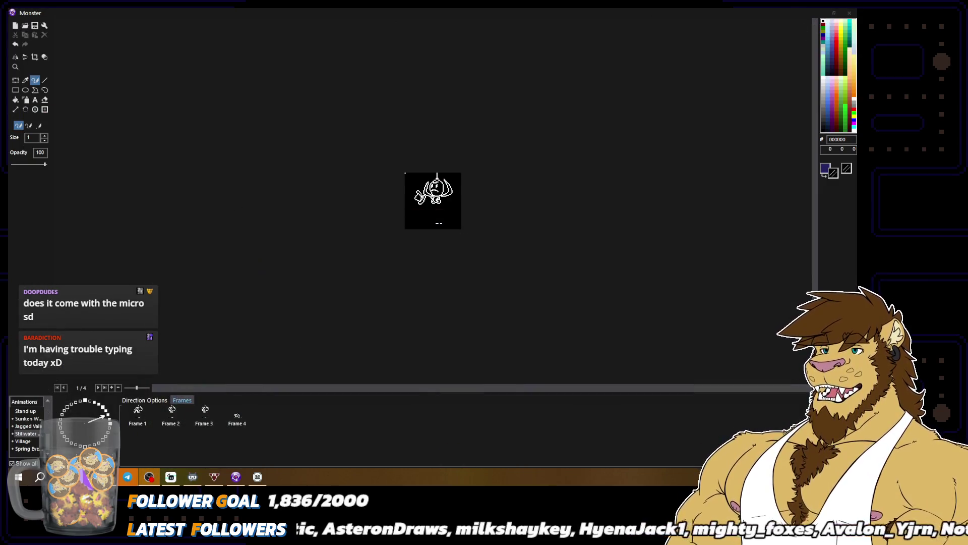
pyautogui.moveTo(149, 477)
pyautogui.click(156, 446)
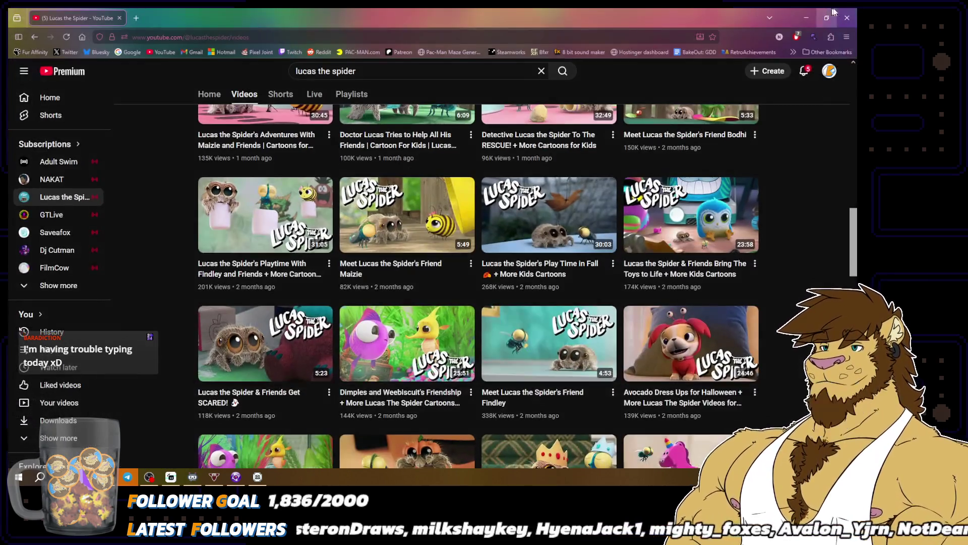
pyautogui.click(806, 18)
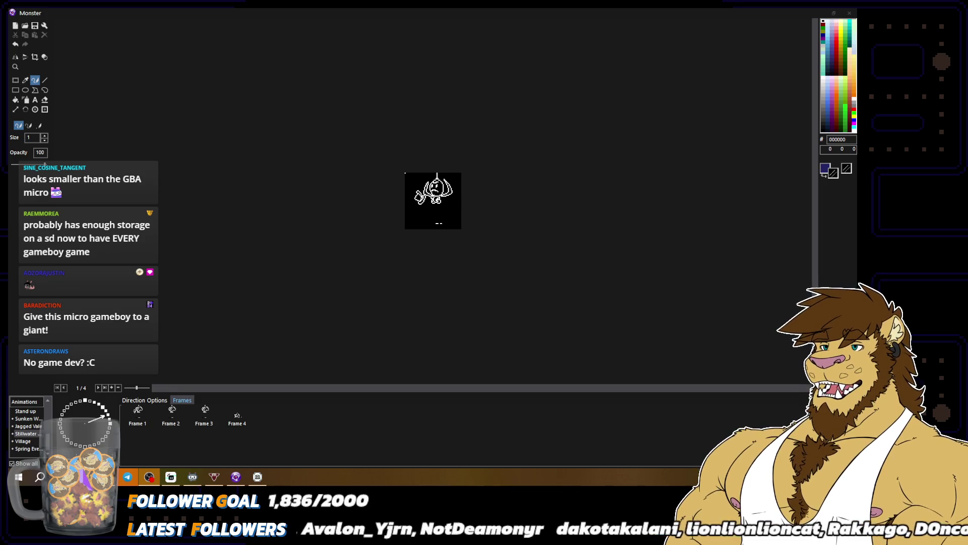
# Step: Draw a white leg outline extending down and right along the spider's lower left
pyautogui.scroll(2, 403, 288)
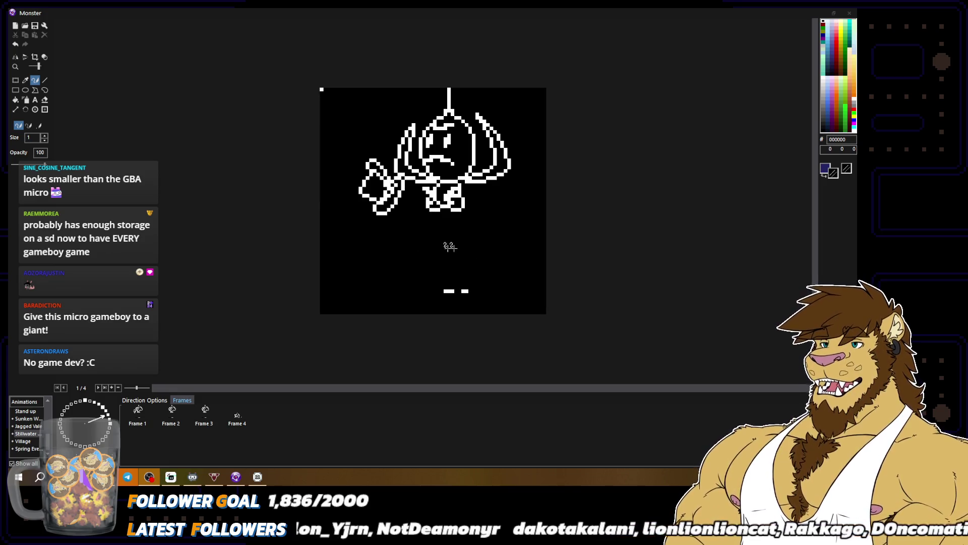
pyautogui.press('x')
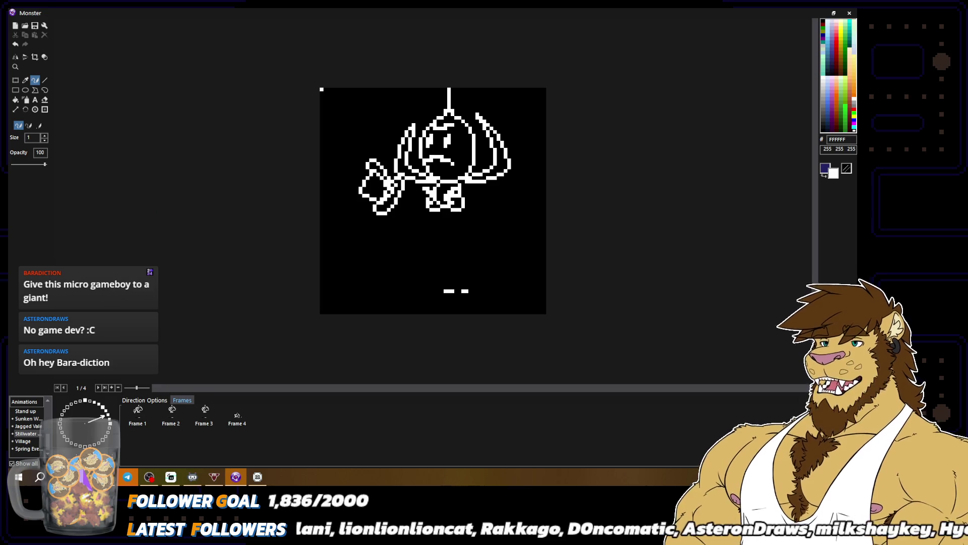
pyautogui.moveTo(395, 213)
pyautogui.mouseDown()
pyautogui.moveTo(411, 221)
pyautogui.moveTo(402, 214)
pyautogui.moveTo(417, 217)
pyautogui.moveTo(419, 197)
pyautogui.moveTo(426, 204)
pyautogui.mouseUp()
pyautogui.press('x')
pyautogui.press('x')
pyautogui.moveTo(417, 193); pyautogui.dragTo(426, 213)
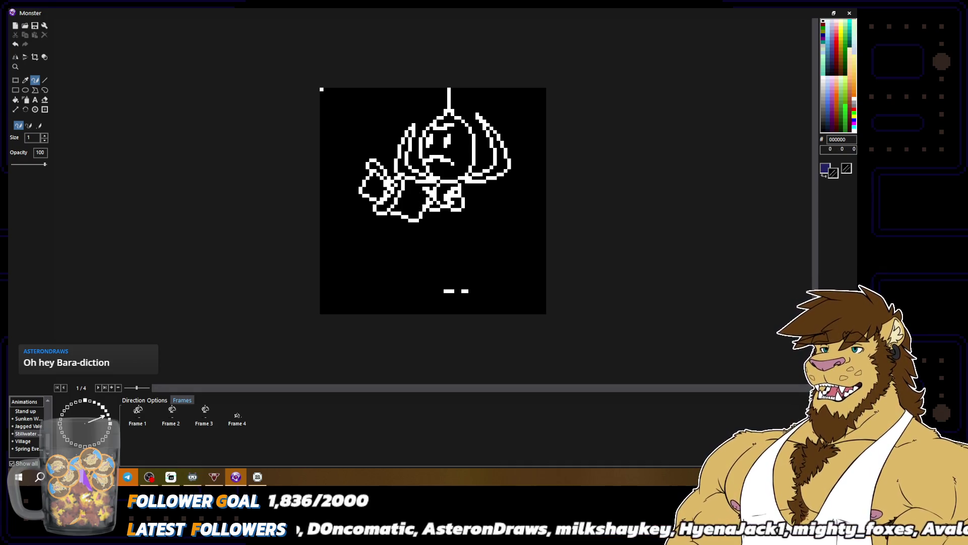
pyautogui.press('x')
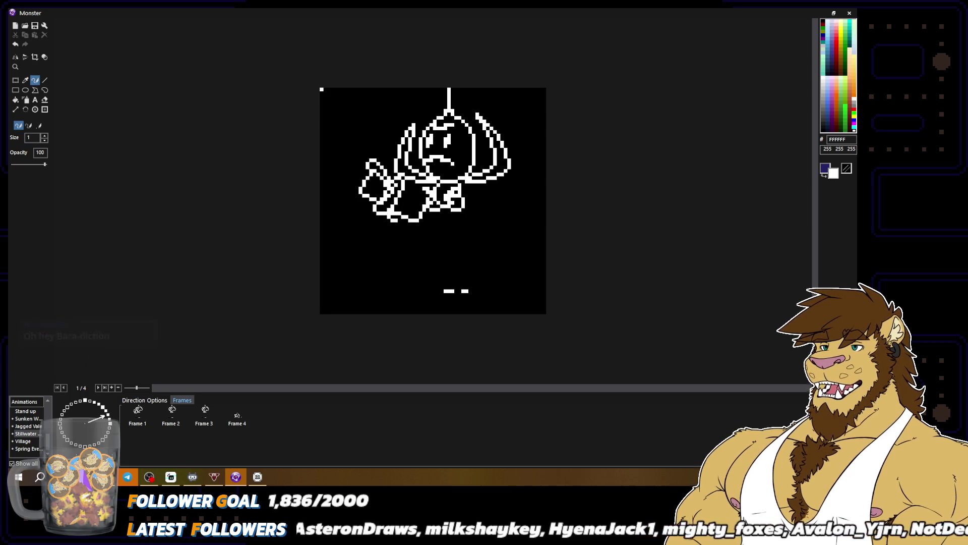
pyautogui.press('x')
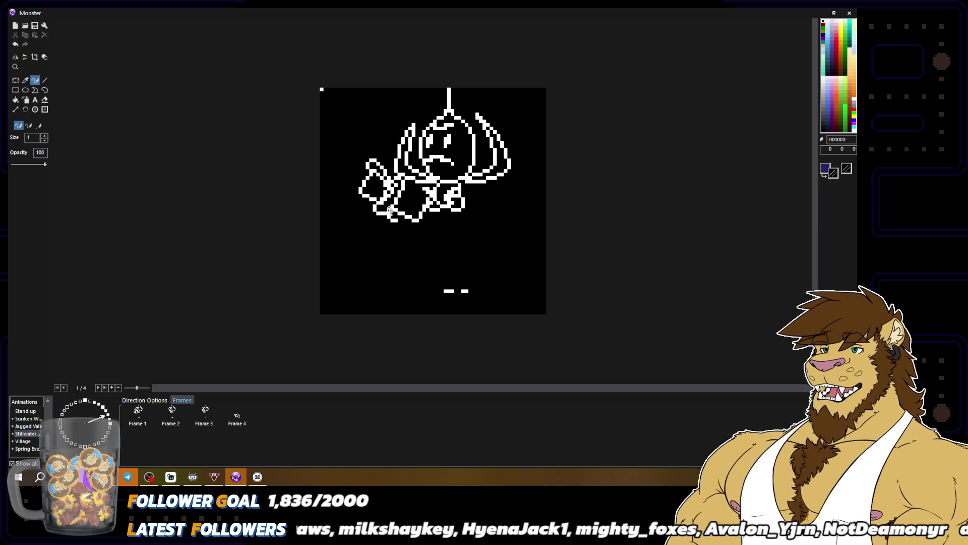
pyautogui.press('x')
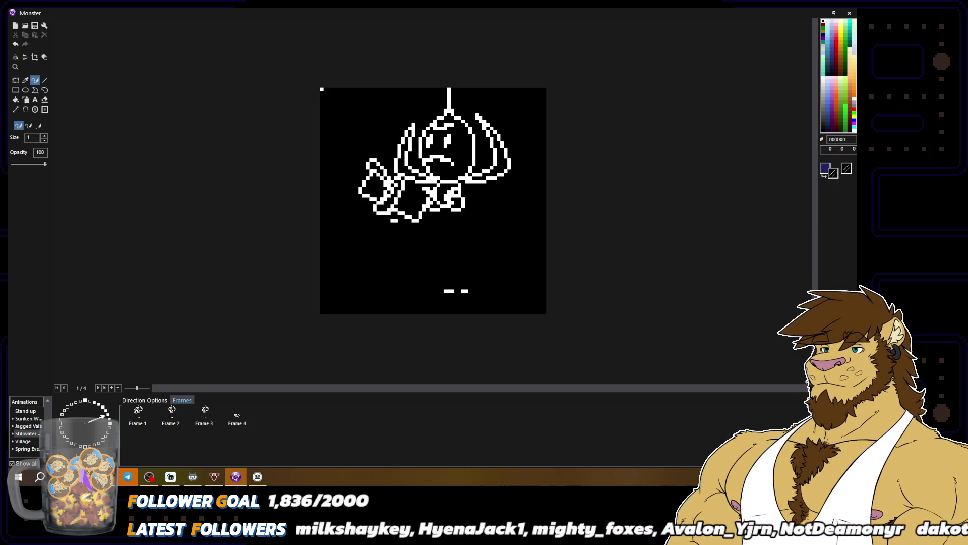
pyautogui.moveTo(394, 219); pyautogui.dragTo(420, 232)
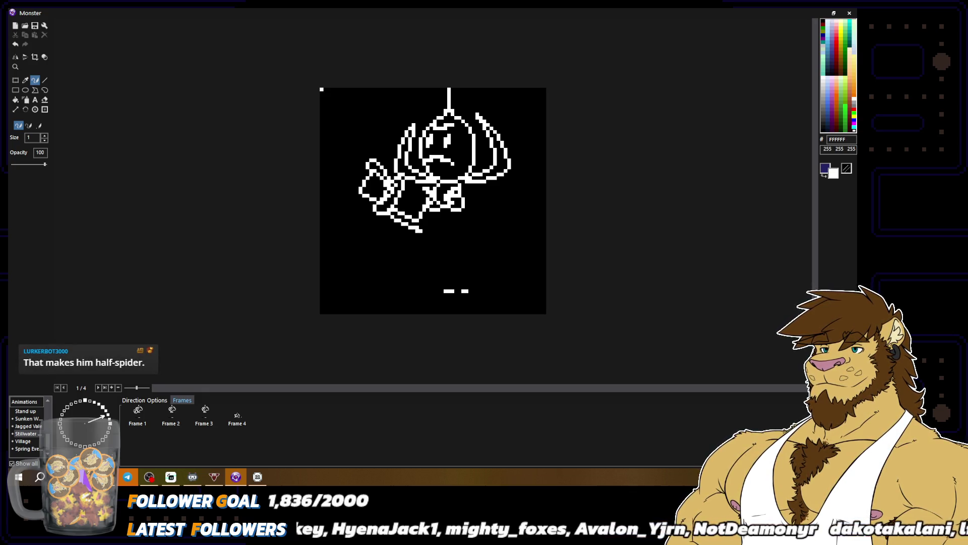
pyautogui.press('x')
pyautogui.press('x')
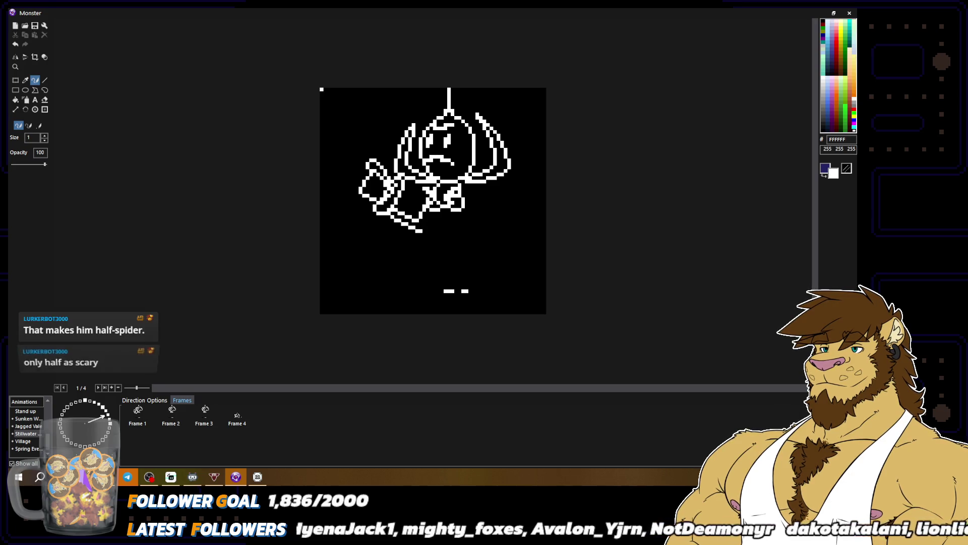
pyautogui.moveTo(424, 231); pyautogui.dragTo(428, 222)
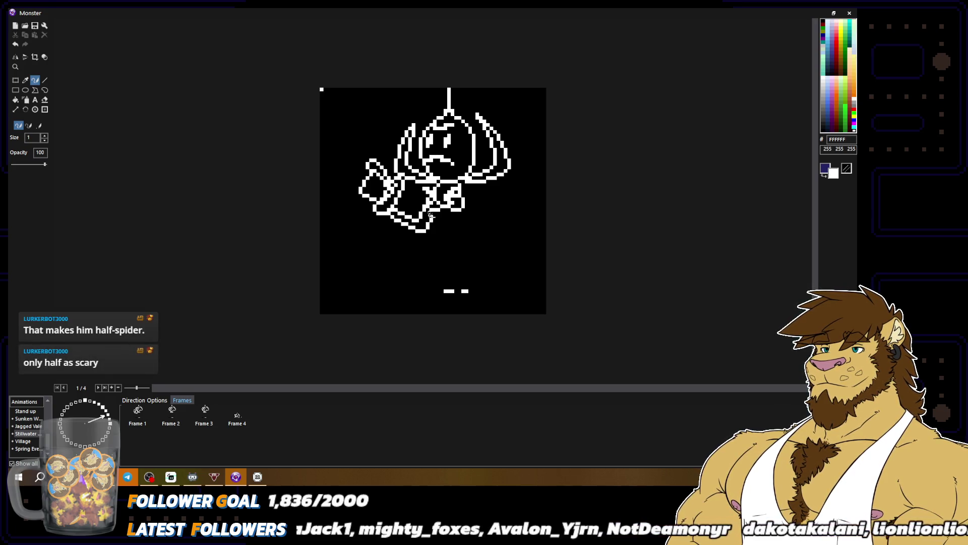
# Step: Draw a curved white leg sweeping out from the spider's right side
pyautogui.press('-')
pyautogui.press('-')
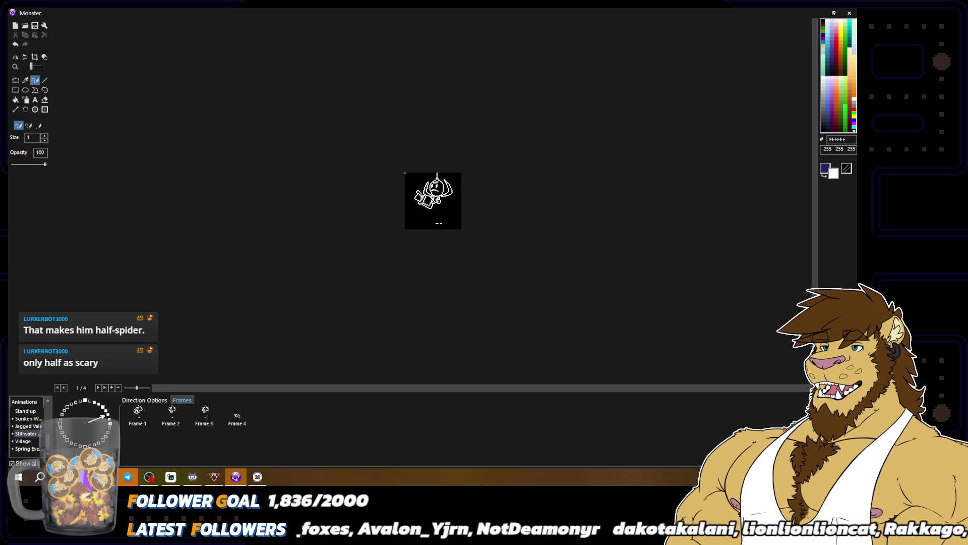
pyautogui.press('+')
pyautogui.press('+')
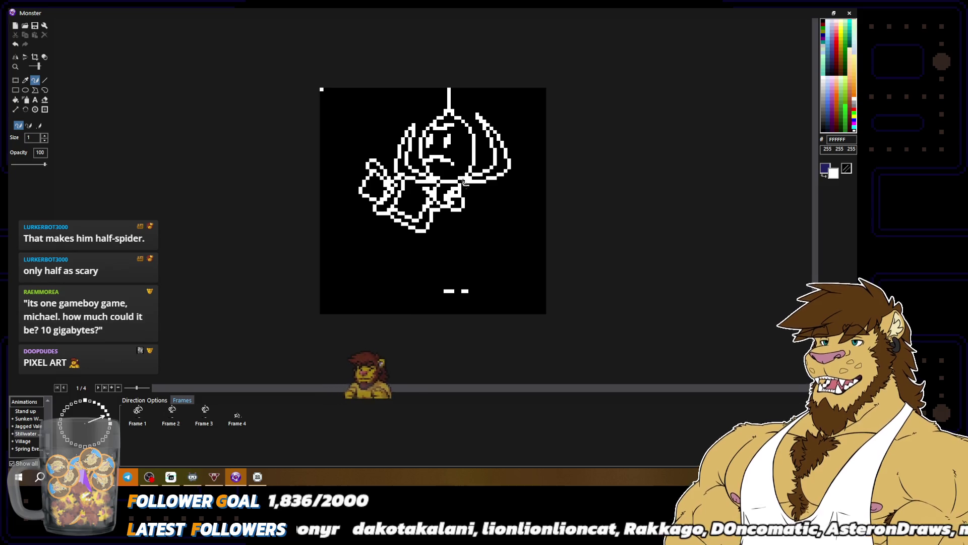
pyautogui.moveTo(466, 181)
pyautogui.mouseDown()
pyautogui.moveTo(497, 195)
pyautogui.moveTo(524, 164)
pyautogui.moveTo(525, 142)
pyautogui.moveTo(528, 181)
pyautogui.moveTo(505, 207)
pyautogui.moveTo(465, 185)
pyautogui.moveTo(471, 180)
pyautogui.mouseUp()
pyautogui.press('x')
pyautogui.press('x')
# Step: Sample white and black from the sprite with the eyedropper
pyautogui.keyDown('alt'); pyautogui.click(471, 179); pyautogui.keyUp('alt')
pyautogui.keyDown('alt'); pyautogui.click(468, 177); pyautogui.keyUp('alt')
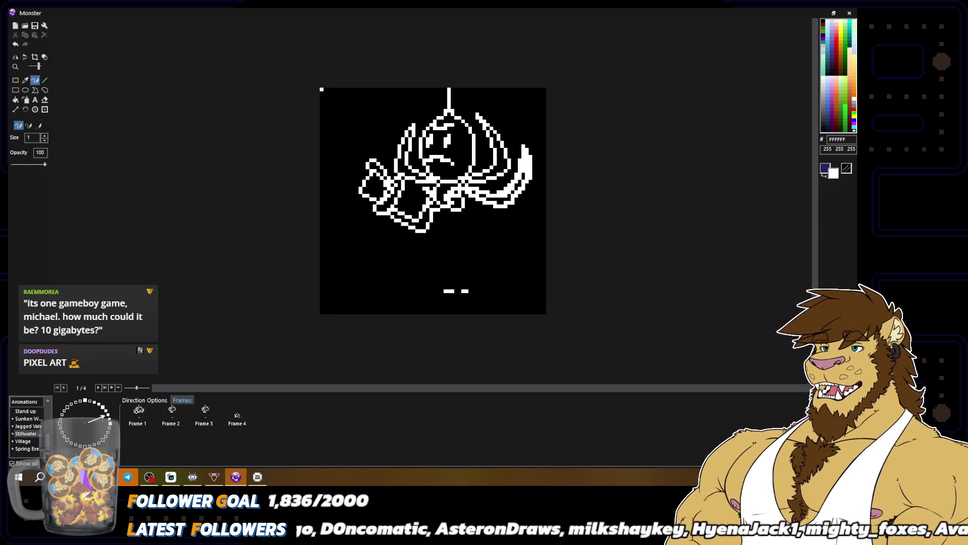
pyautogui.keyDown('alt'); pyautogui.click(469, 187); pyautogui.keyUp('alt')
pyautogui.keyDown('alt'); pyautogui.click(470, 185); pyautogui.keyUp('alt')
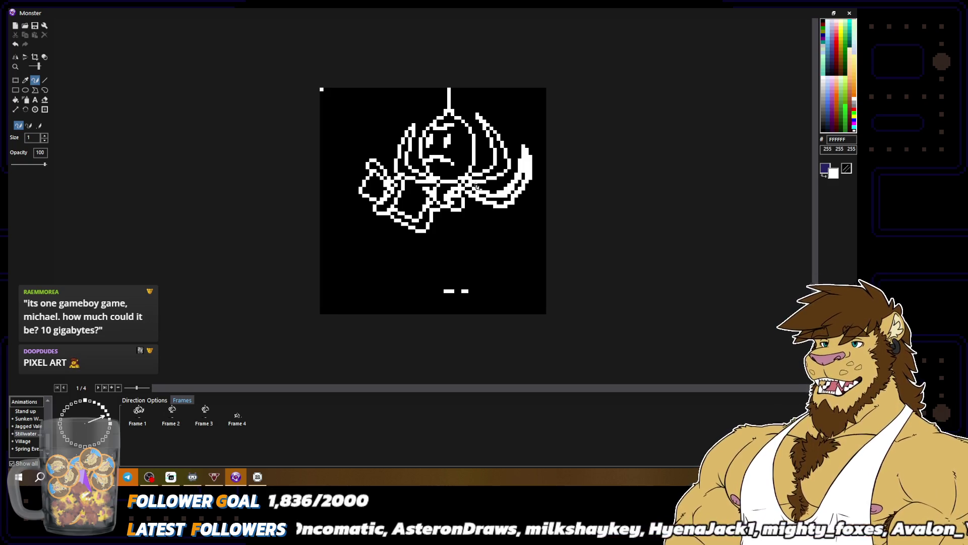
pyautogui.keyDown('alt'); pyautogui.click(478, 187); pyautogui.keyUp('alt')
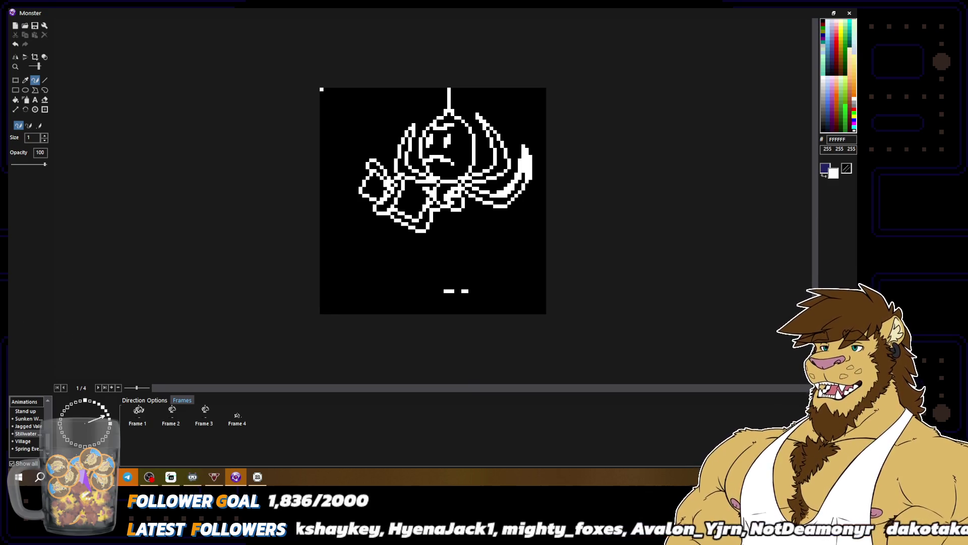
pyautogui.rightClick(513, 199)
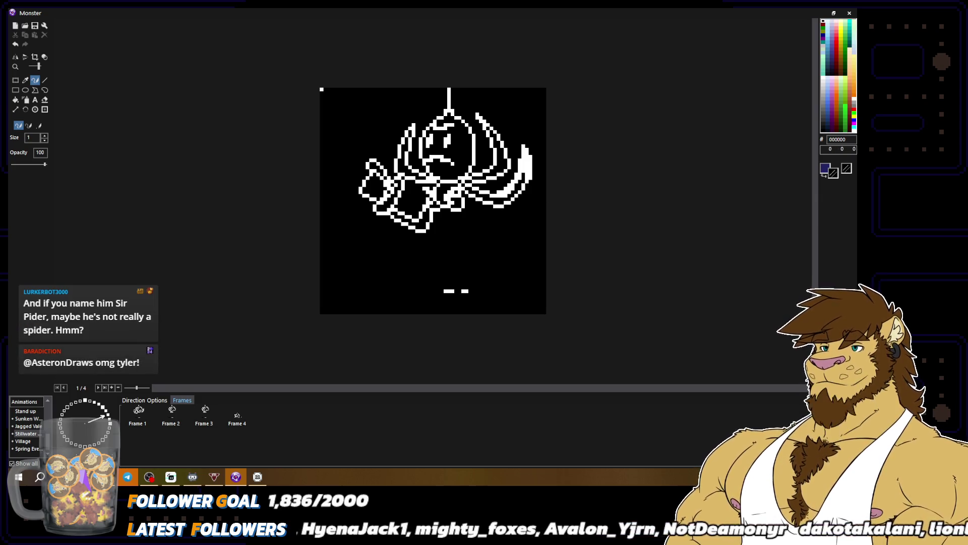
# Step: Undo the thick right-side crescent, restoring a thin white leg outline, and check the sprite
pyautogui.hotkey('ctrl', 'z')
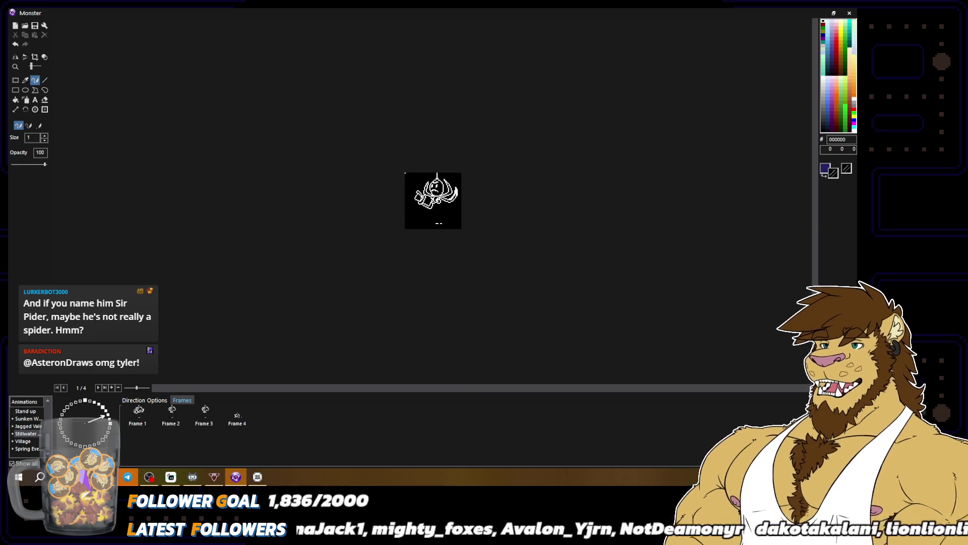
pyautogui.rightClick(503, 202)
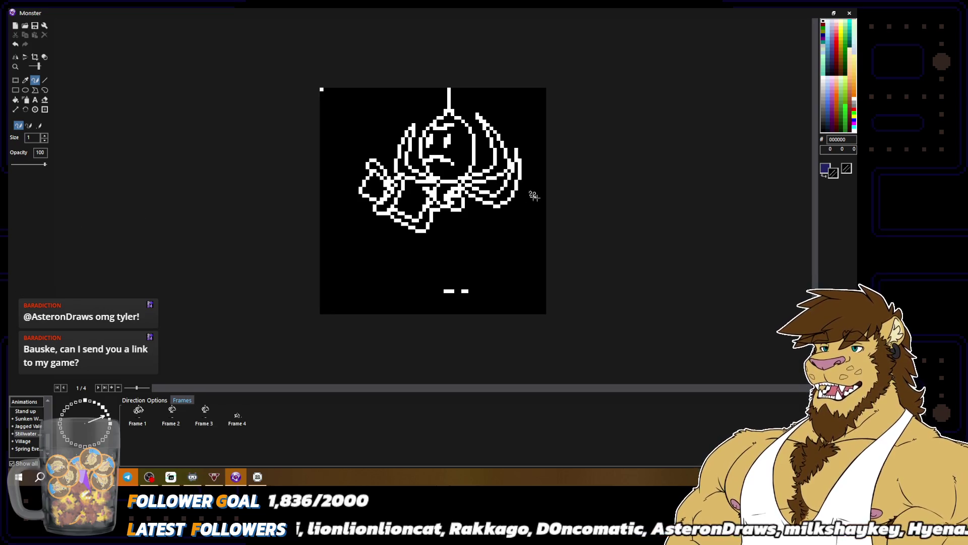
pyautogui.scroll(-3, 521, 208)
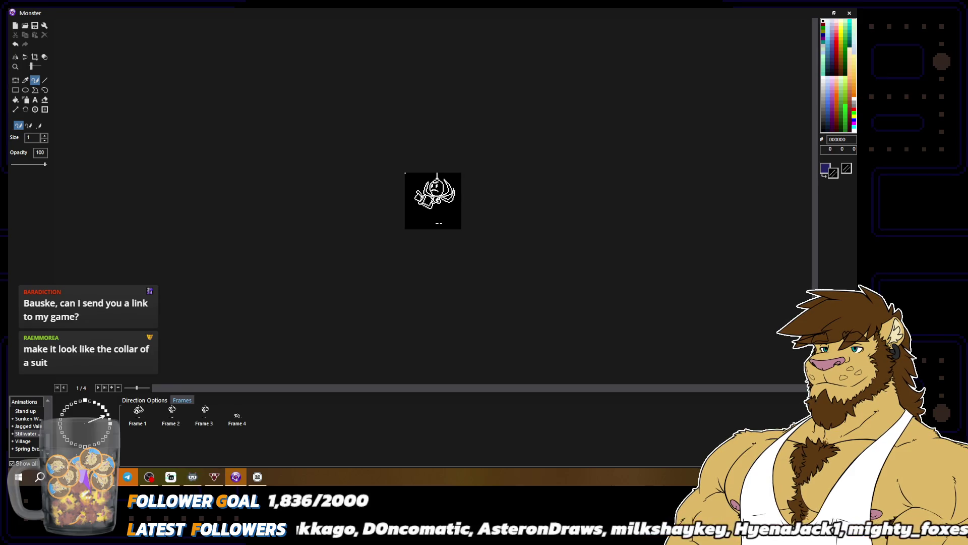
pyautogui.scroll(3, 477, 228)
pyautogui.keyDown('alt'); pyautogui.click(430, 213); pyautogui.keyUp('alt')
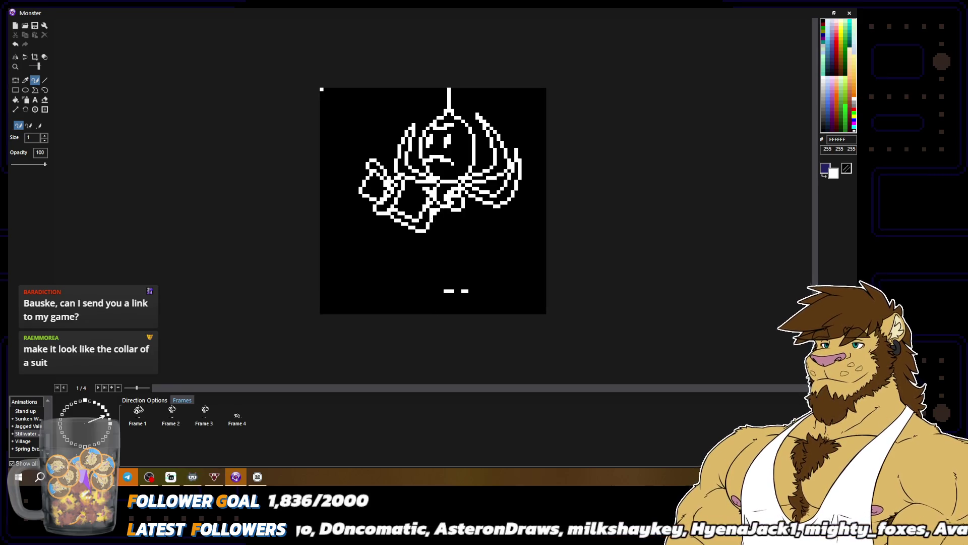
pyautogui.keyDown('alt'); pyautogui.click(428, 208); pyautogui.keyUp('alt')
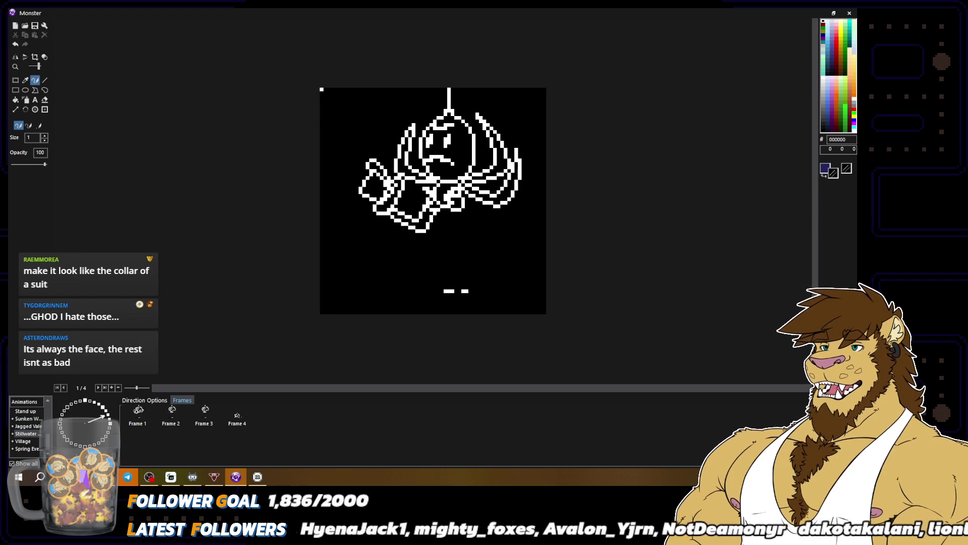
pyautogui.keyDown('alt'); pyautogui.rightClick(437, 214); pyautogui.keyUp('alt')
pyautogui.keyDown('alt'); pyautogui.rightClick(433, 222); pyautogui.keyUp('alt')
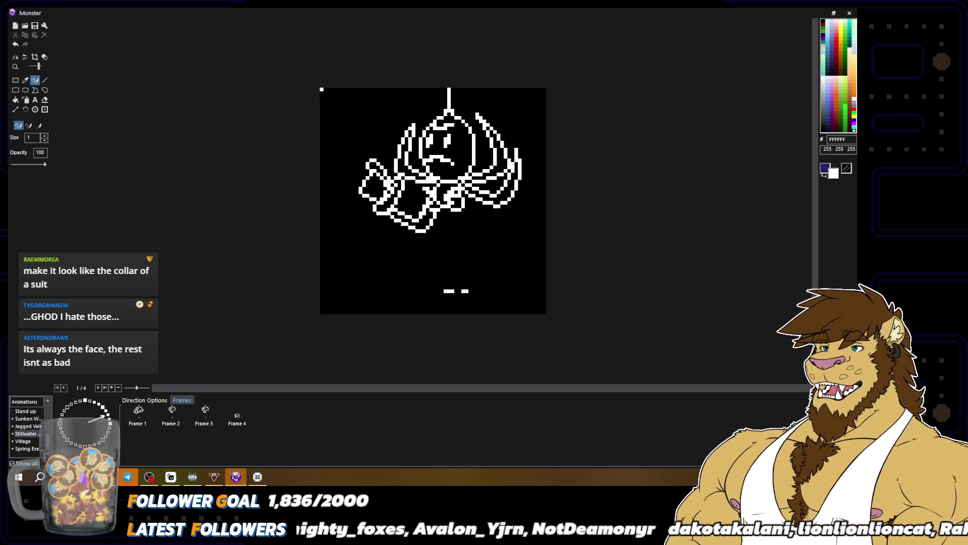
pyautogui.scroll(-2, 432, 201)
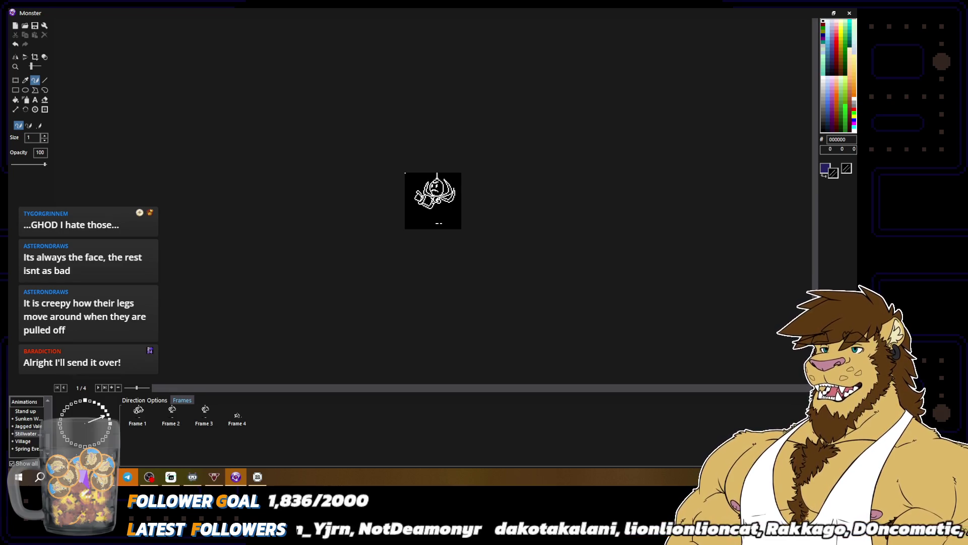
pyautogui.scroll(2, 520, 195)
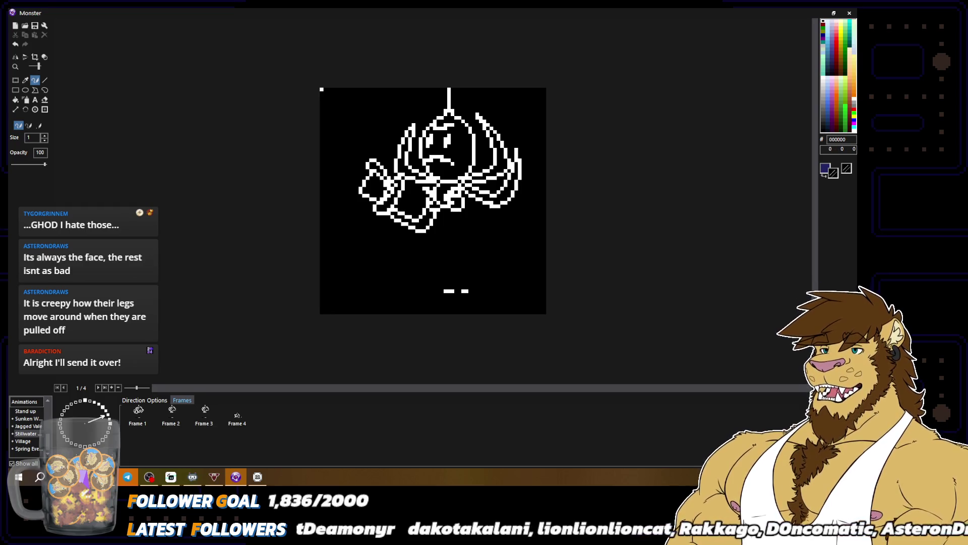
pyautogui.rightClick(489, 193)
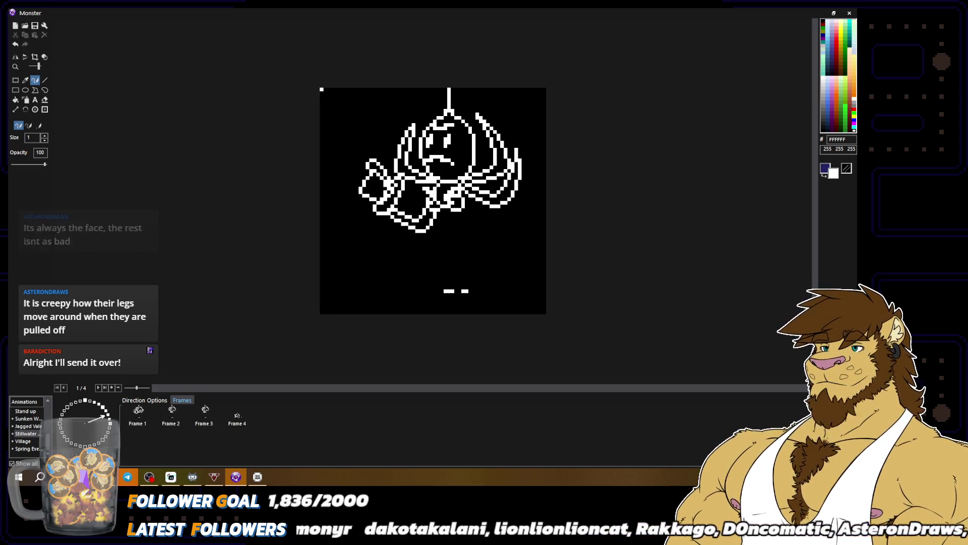
pyautogui.rightClick(480, 187)
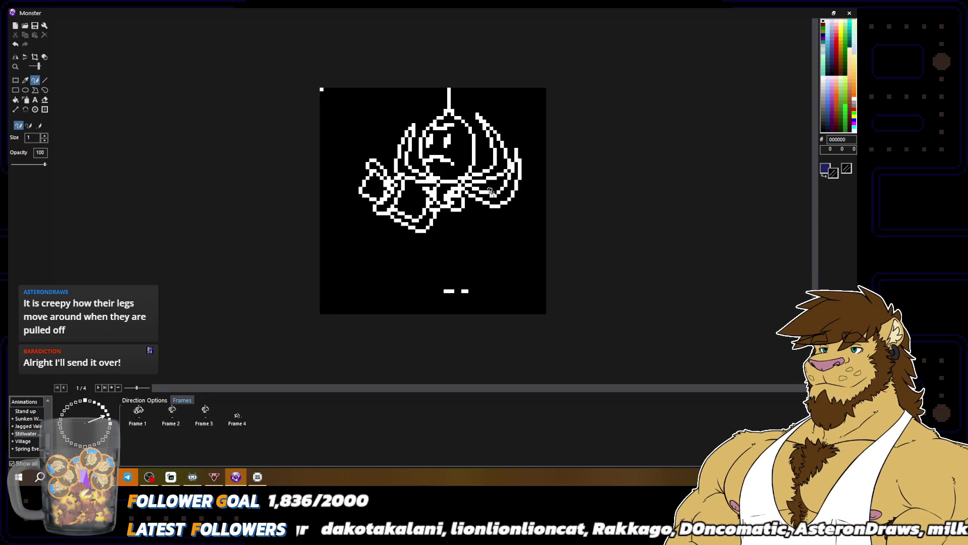
pyautogui.hotkey('alt', 'Tab')
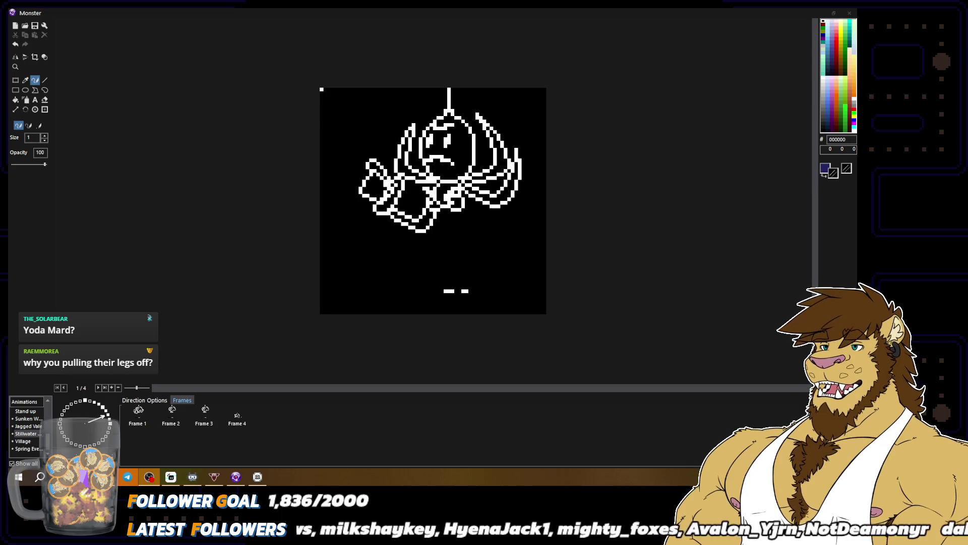
pyautogui.click(823, 76)
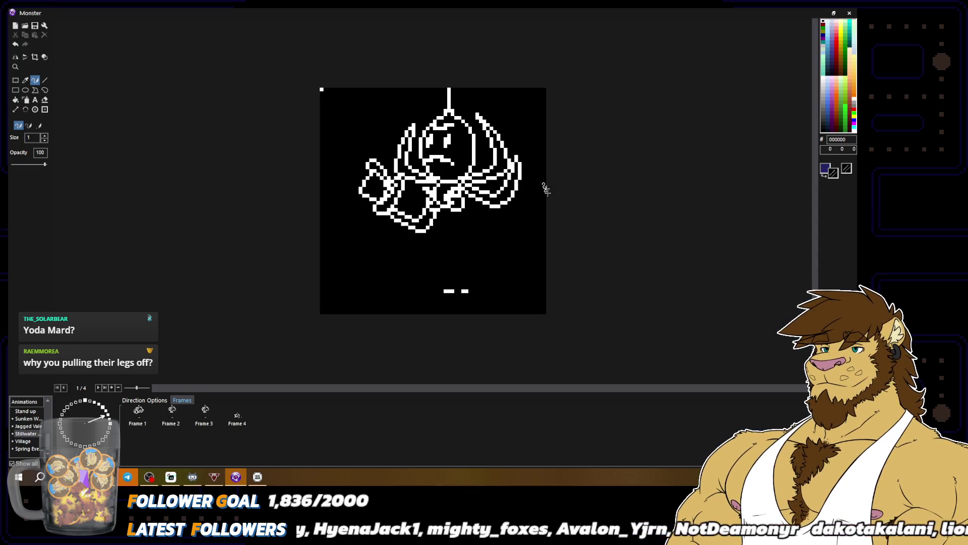
pyautogui.scroll(-2, 542, 181)
pyautogui.scroll(2, 523, 145)
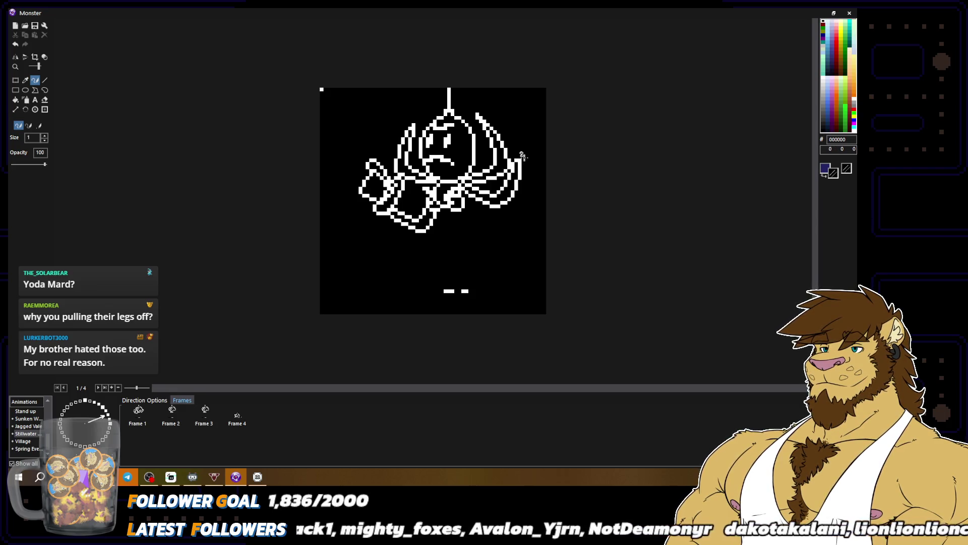
pyautogui.scroll(-2, 519, 155)
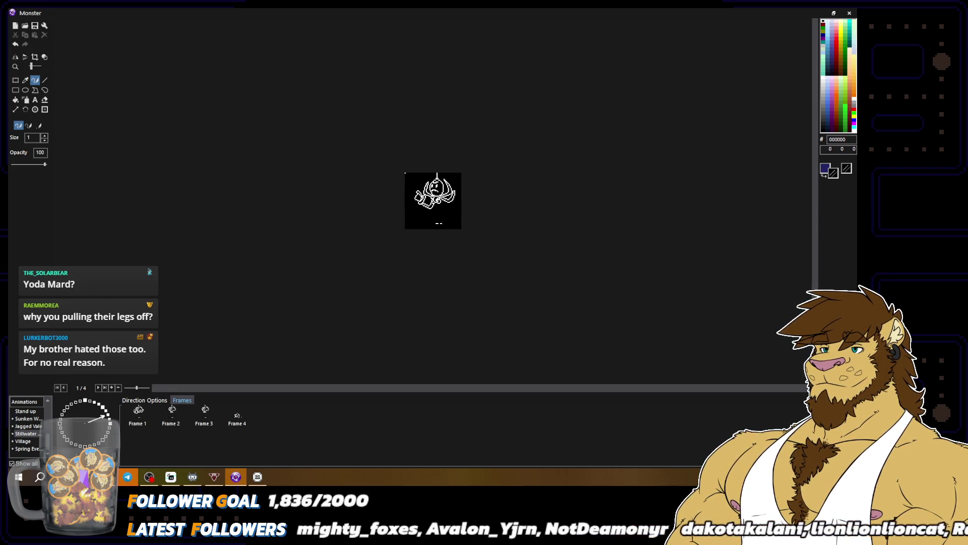
pyautogui.scroll(2, 526, 176)
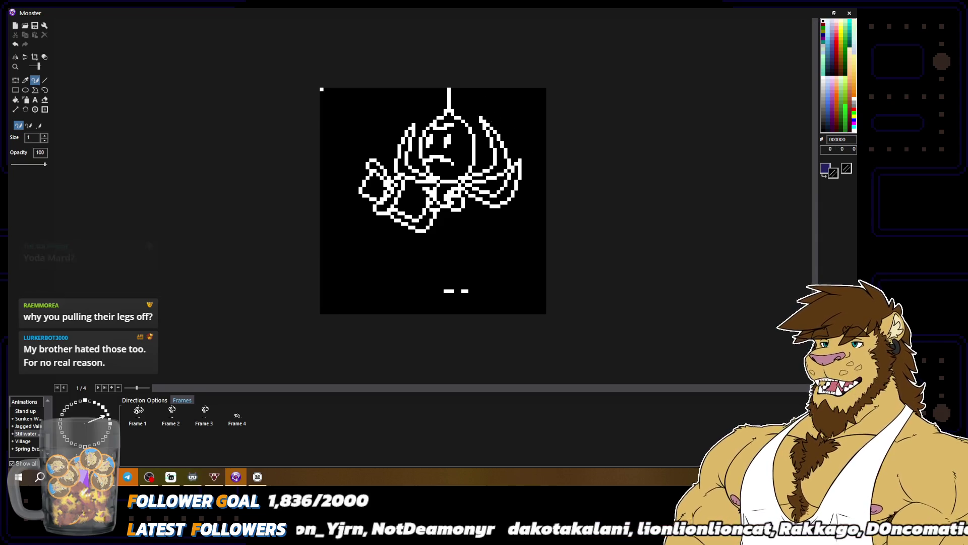
pyautogui.scroll(-2, 433, 200)
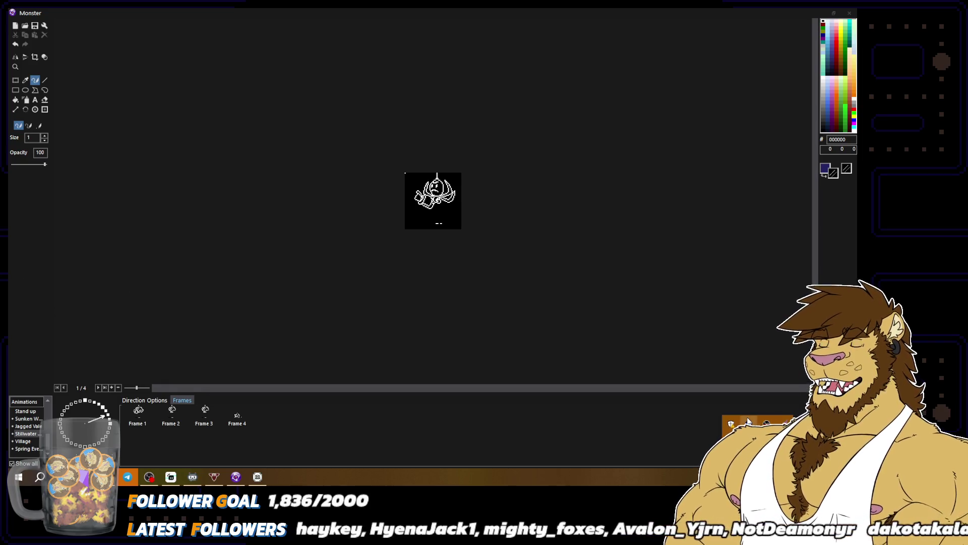
pyautogui.click(749, 422)
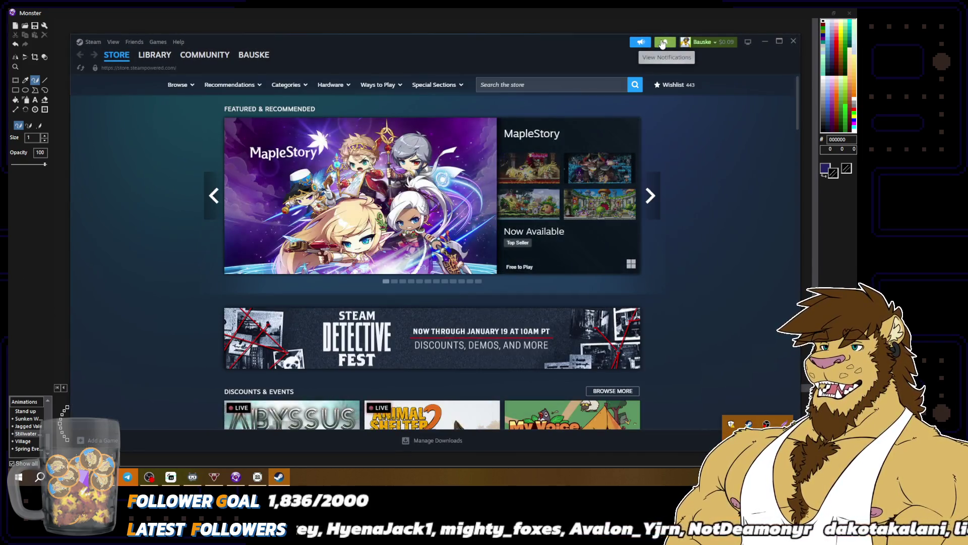
# Step: Search the Steam store for 'Dream Savior' and open its store page
pyautogui.click(663, 44)
pyautogui.click(505, 85)
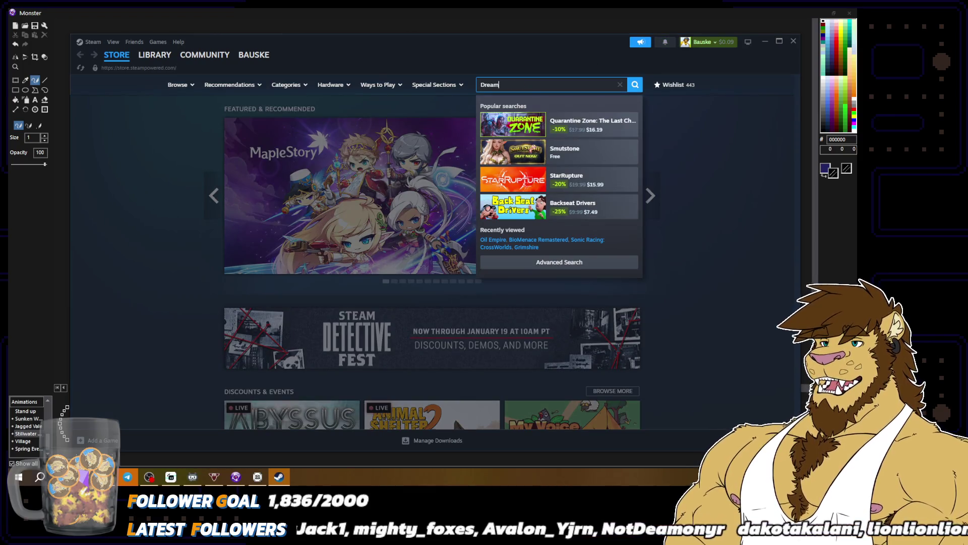
pyautogui.write(' Savior')
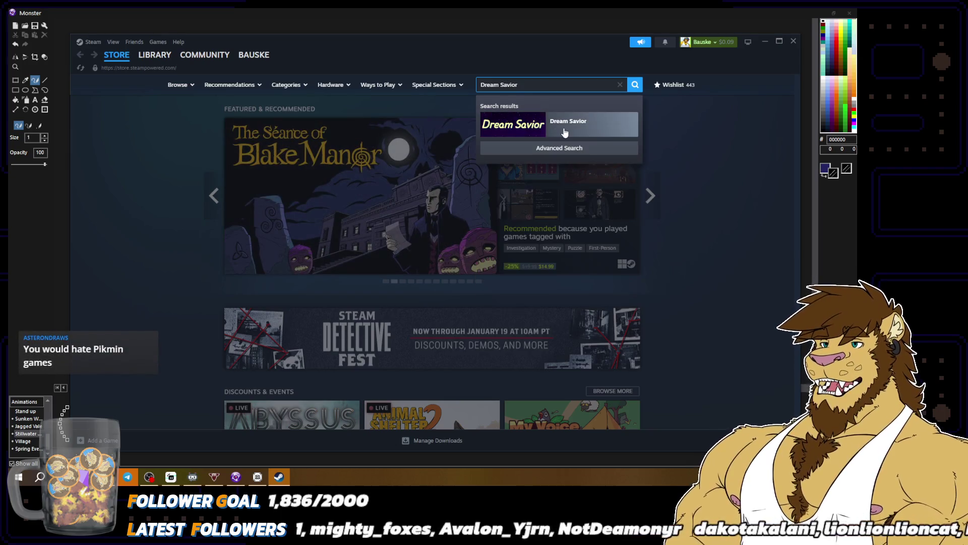
pyautogui.click(564, 131)
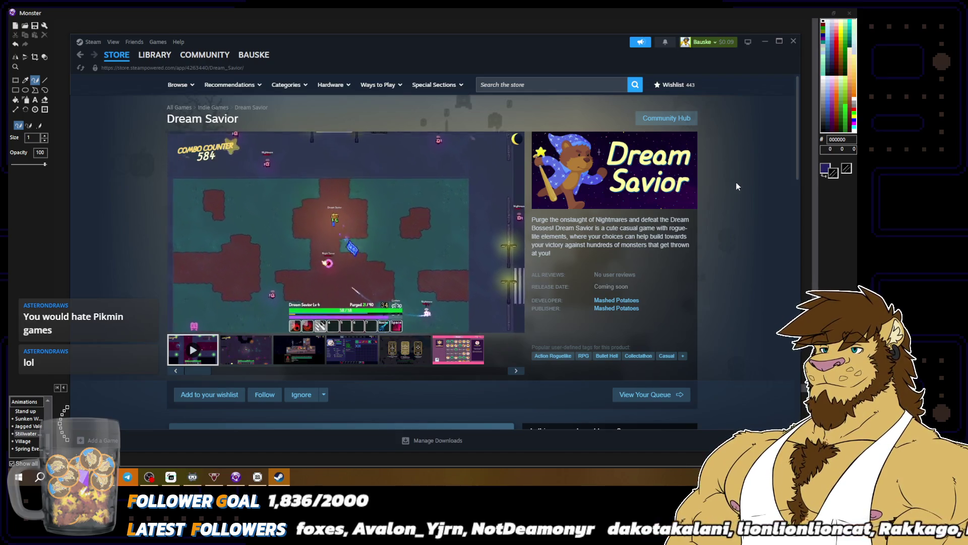
# Step: Replay the Dream Savior trailer with sound on, watch it fullscreen, then exit fullscreen
pyautogui.click(407, 241)
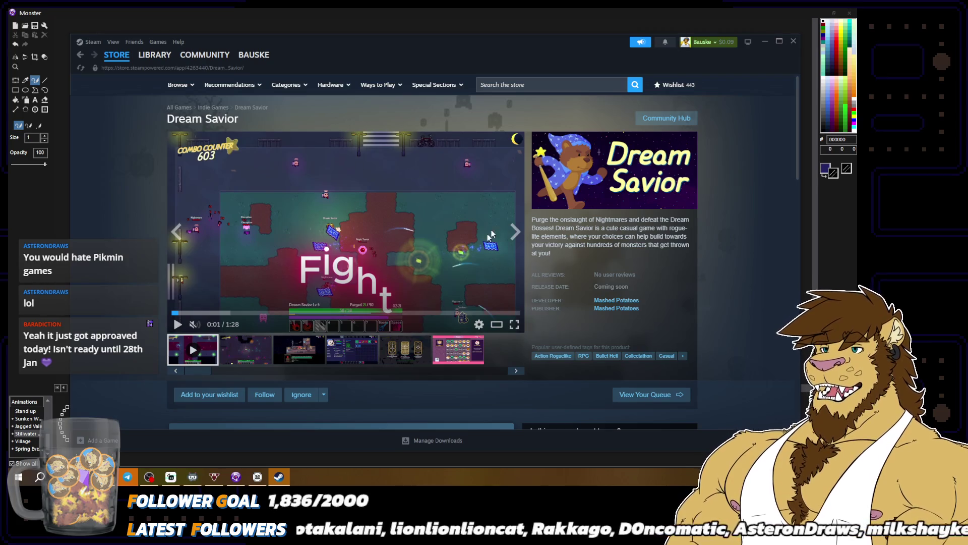
pyautogui.click(449, 258)
pyautogui.click(195, 325)
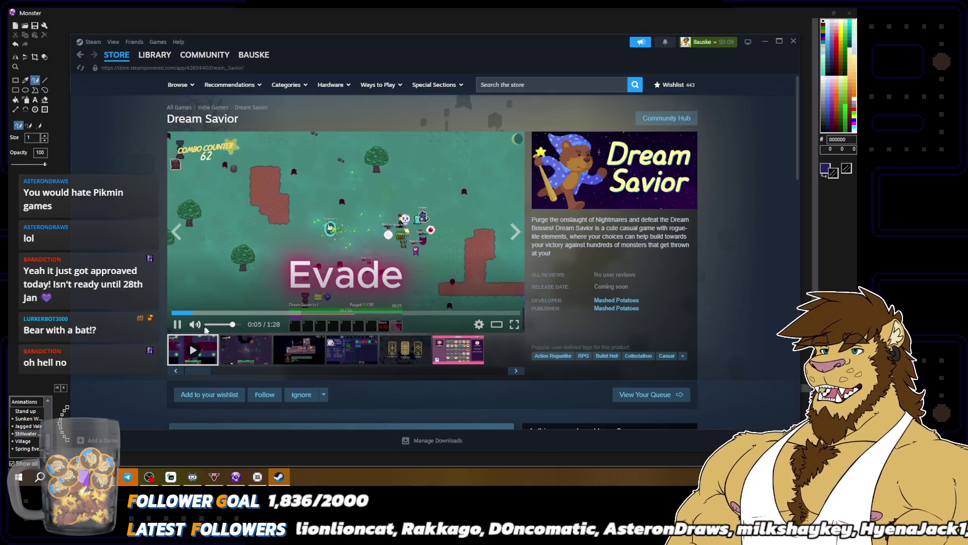
pyautogui.click(514, 324)
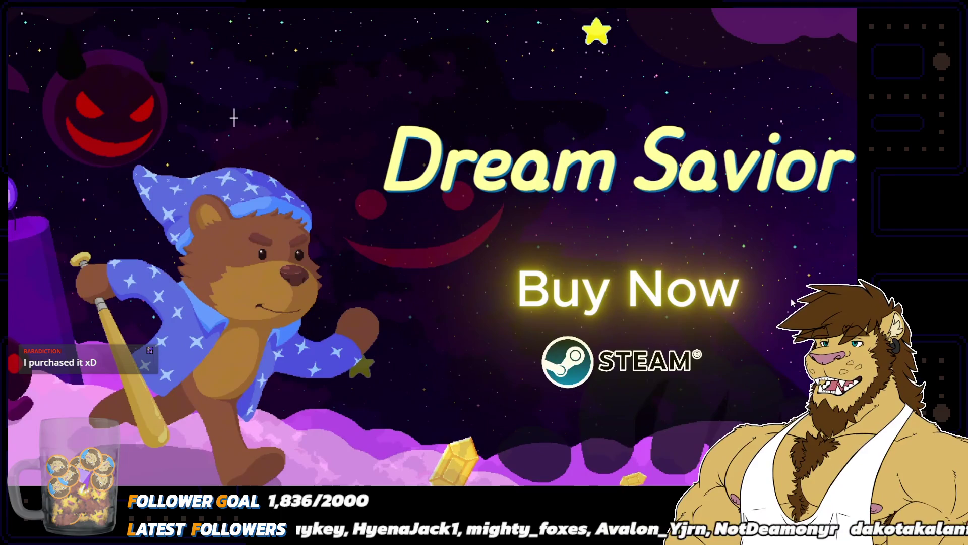
pyautogui.moveTo(322, 341)
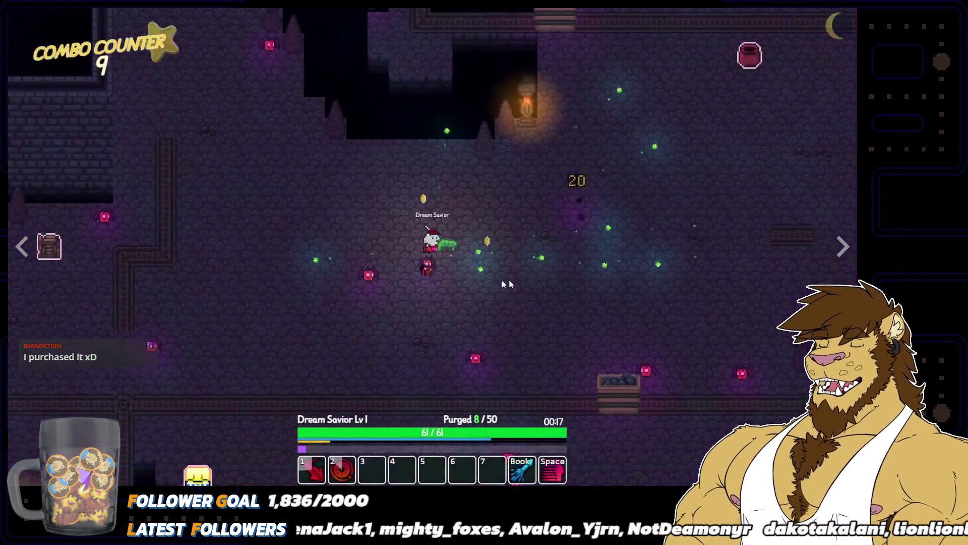
pyautogui.press('Escape')
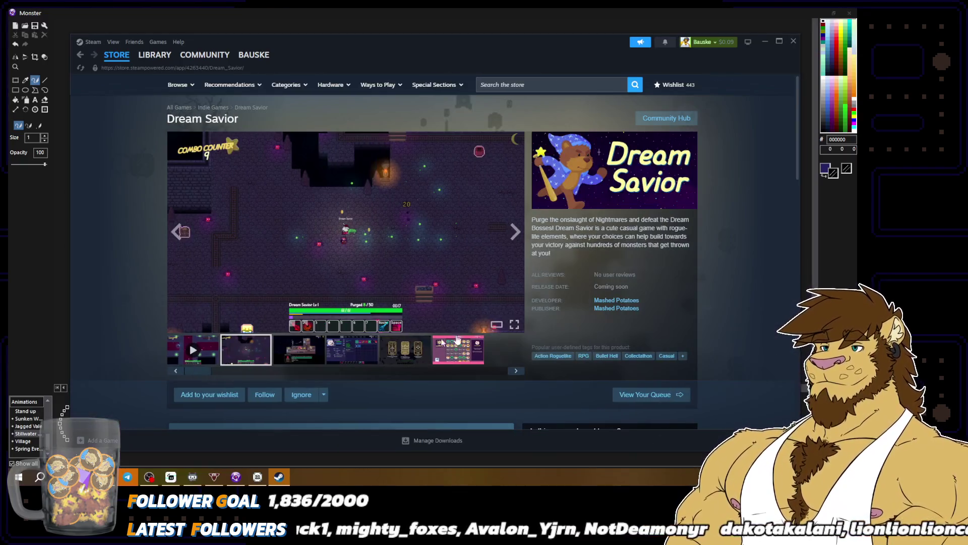
# Step: Add Dream Savior to the Steam wishlist
pyautogui.scroll(-3, 490, 332)
pyautogui.click(494, 273)
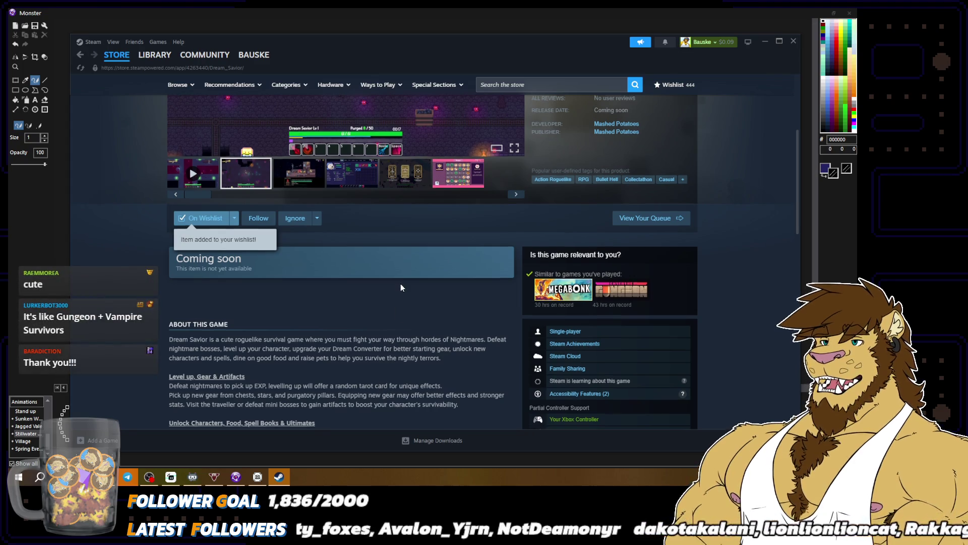
pyautogui.scroll(3, 400, 288)
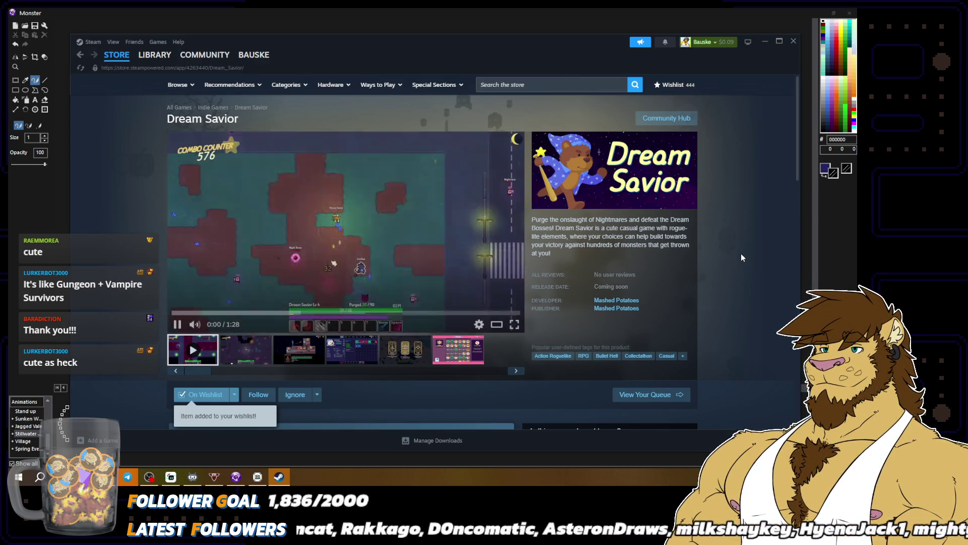
# Step: Mute the trailer, seek to 0:31, pause it at 0:33, and go fullscreen
pyautogui.click(195, 324)
pyautogui.click(177, 324)
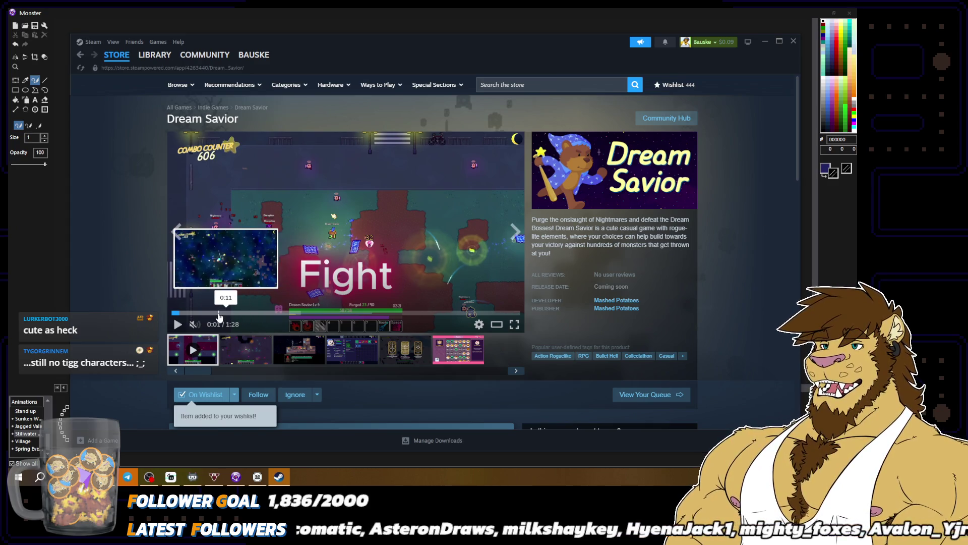
pyautogui.click(295, 313)
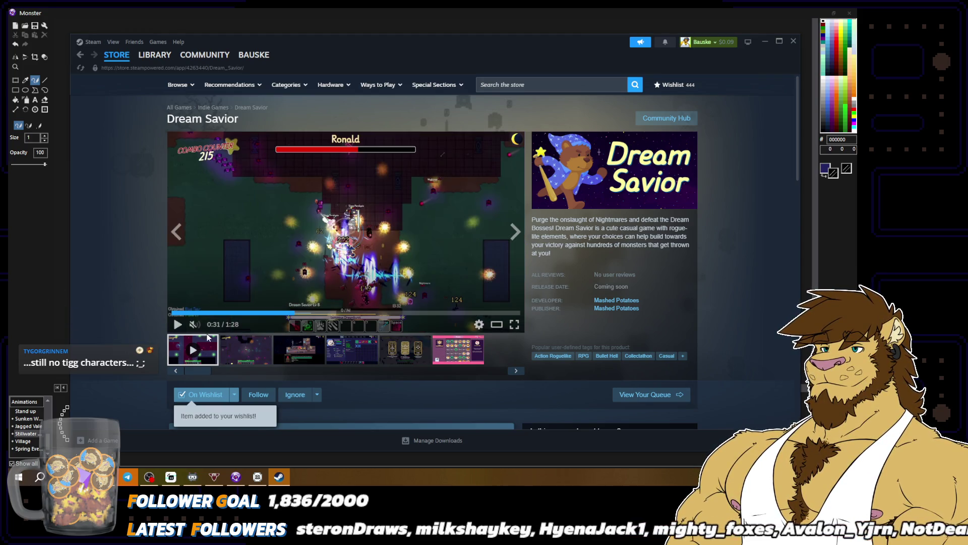
pyautogui.click(178, 325)
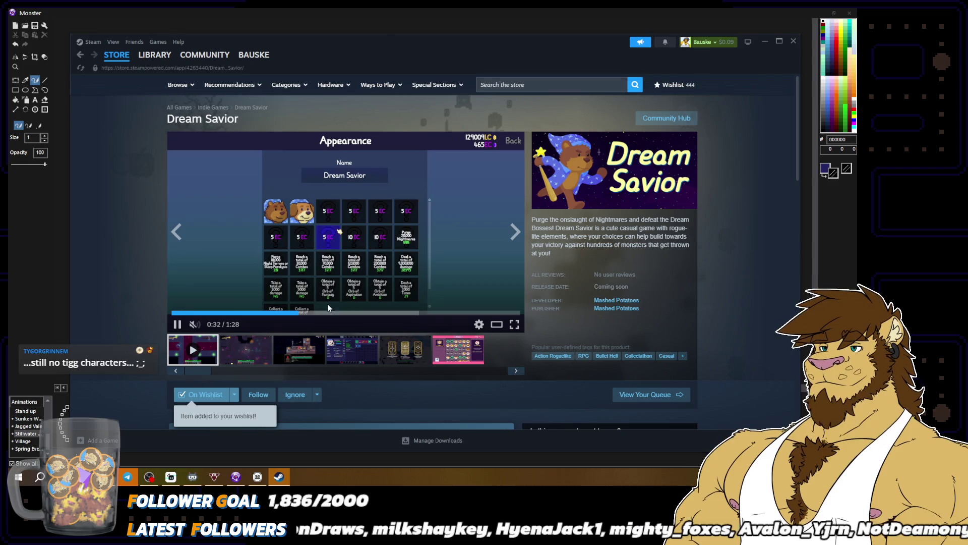
pyautogui.click(177, 324)
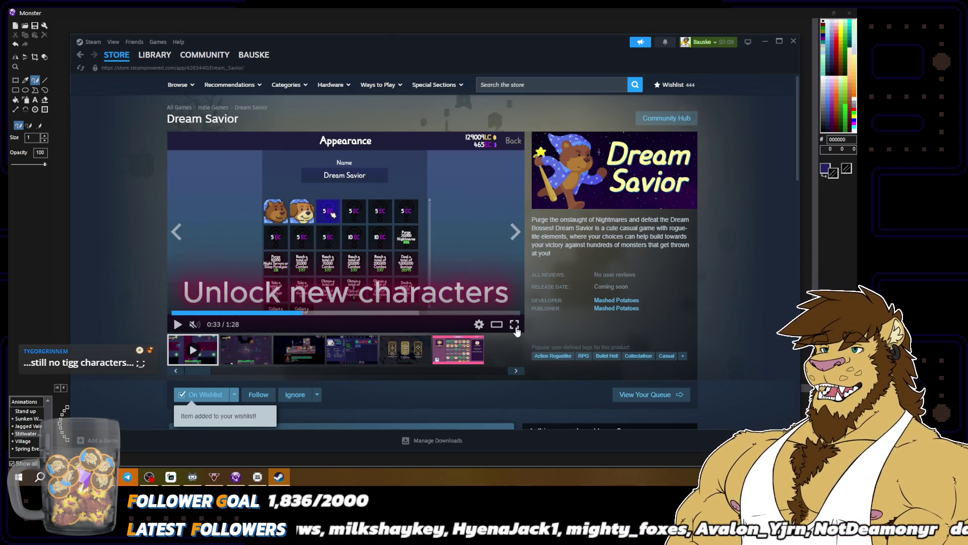
pyautogui.click(515, 325)
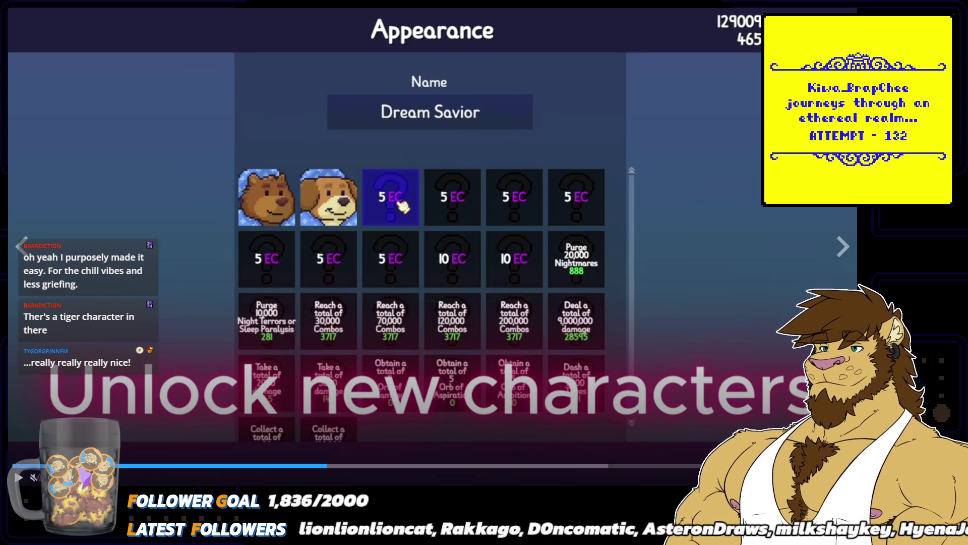
# Step: Exit the fullscreen trailer and close the Steam store window with Alt+F4
pyautogui.press('Escape')
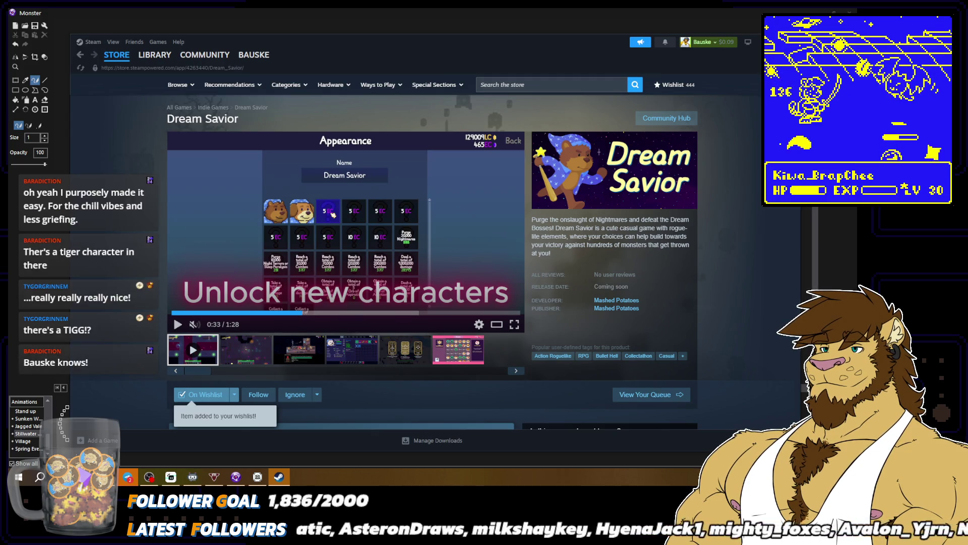
pyautogui.hotkey('alt', 'F4')
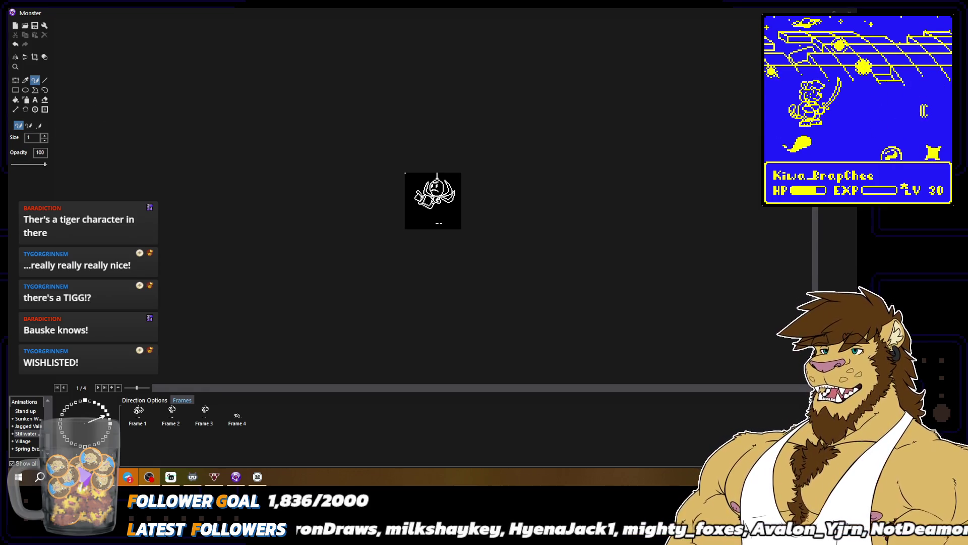
# Step: Zoom the canvas in and out repeatedly to inspect the spider sprite
pyautogui.scroll(2, 504, 216)
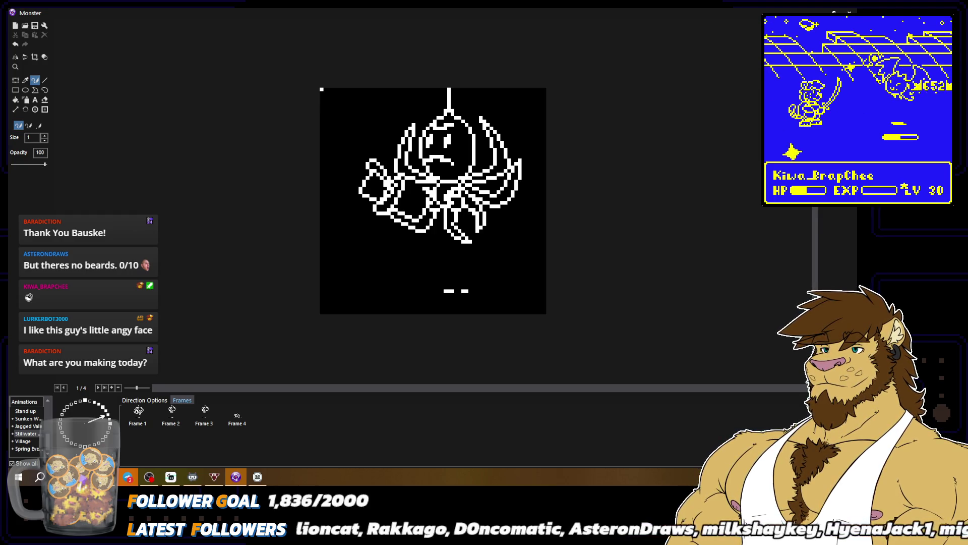
pyautogui.scroll(-2, 503, 246)
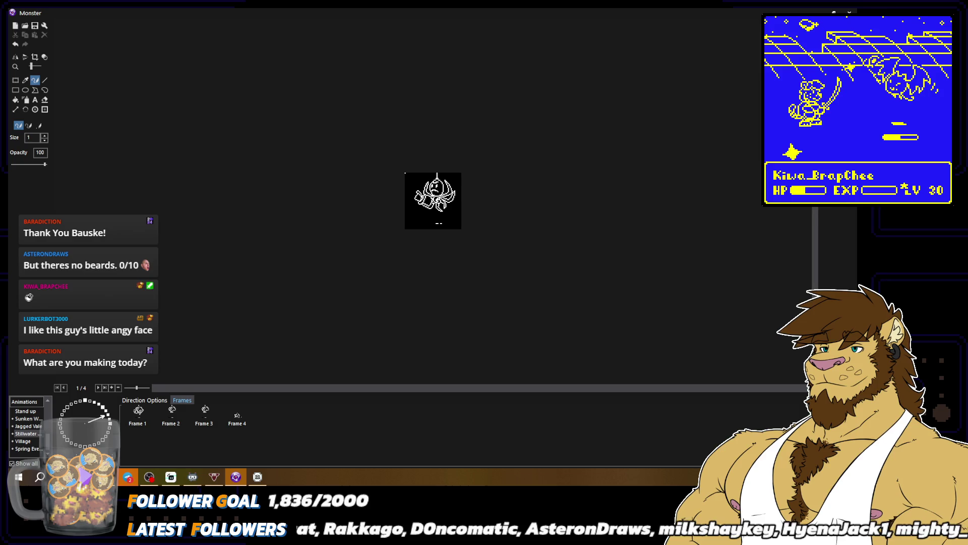
pyautogui.scroll(2, 499, 232)
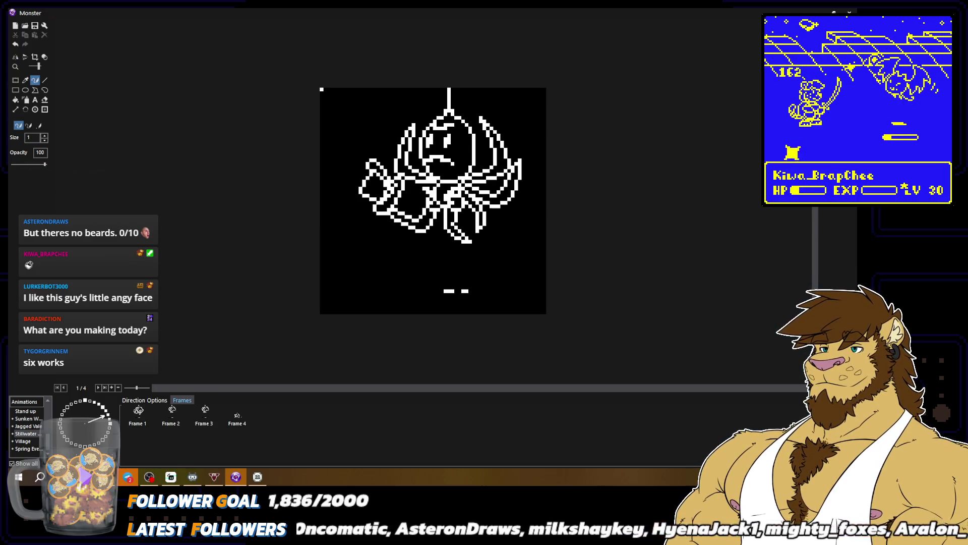
pyautogui.scroll(-2, 433, 200)
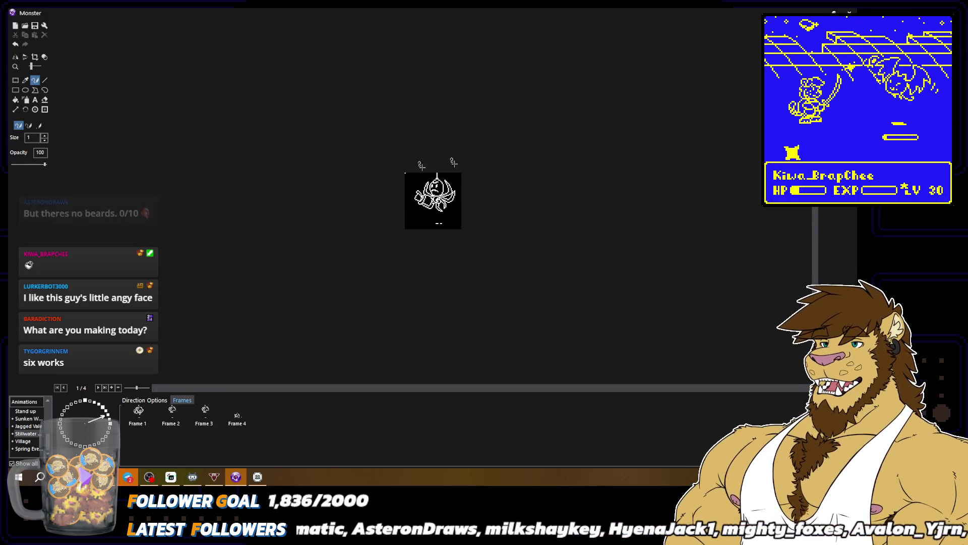
pyautogui.scroll(2, 433, 201)
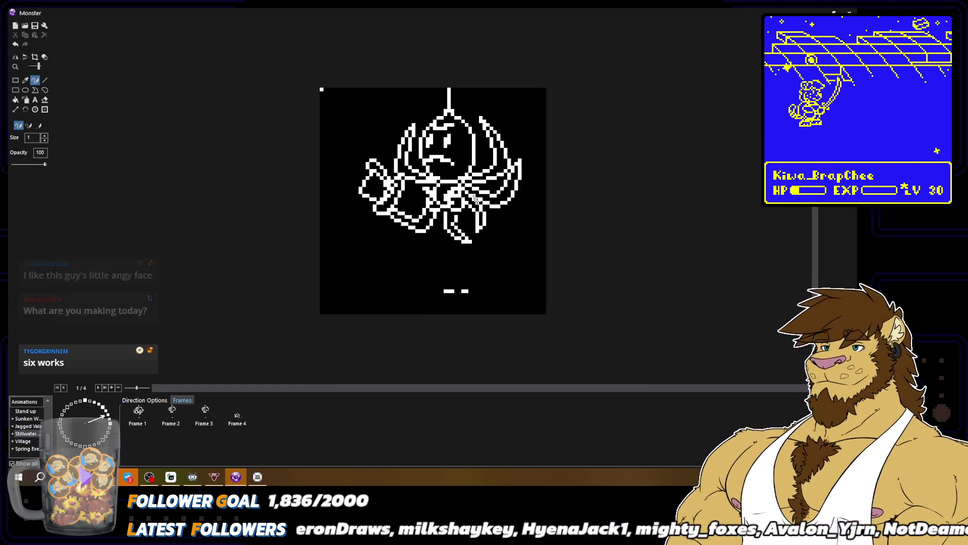
pyautogui.scroll(-2, 433, 200)
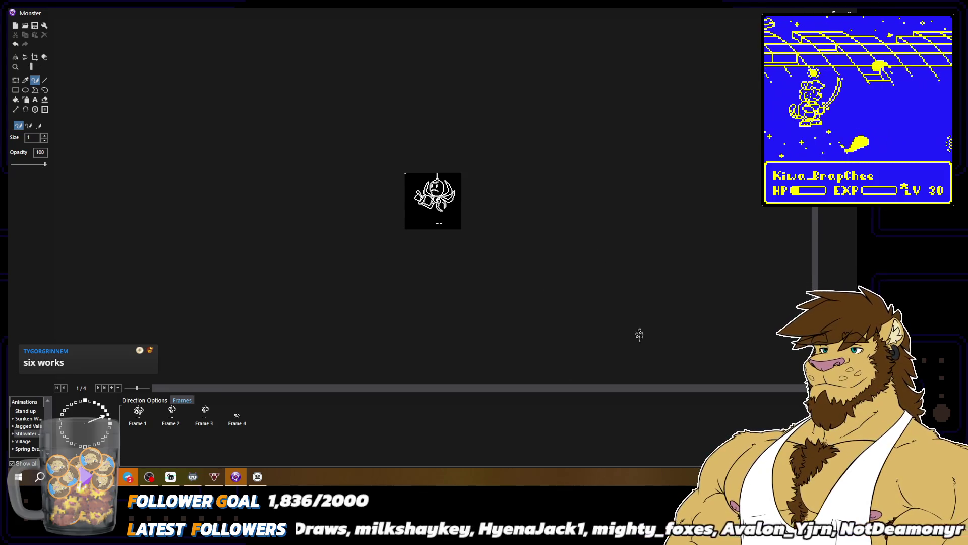
pyautogui.scroll(2, 433, 201)
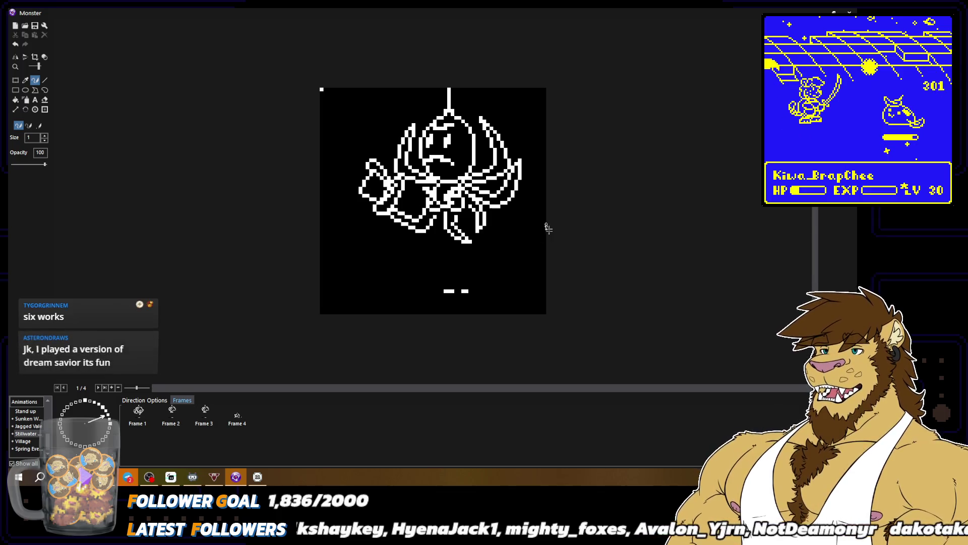
pyautogui.scroll(-2, 544, 225)
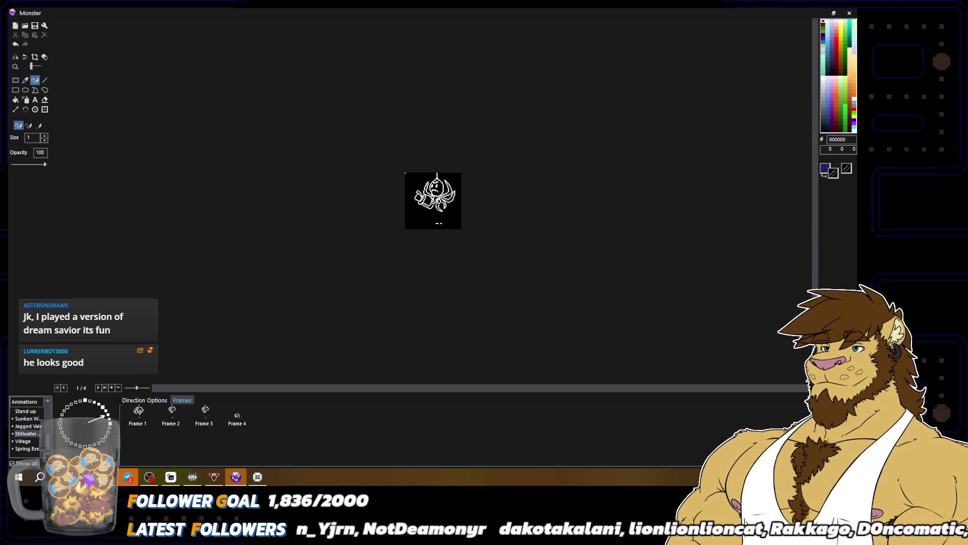
pyautogui.scroll(2, 448, 237)
pyautogui.keyDown('alt'); pyautogui.click(445, 216); pyautogui.keyUp('alt')
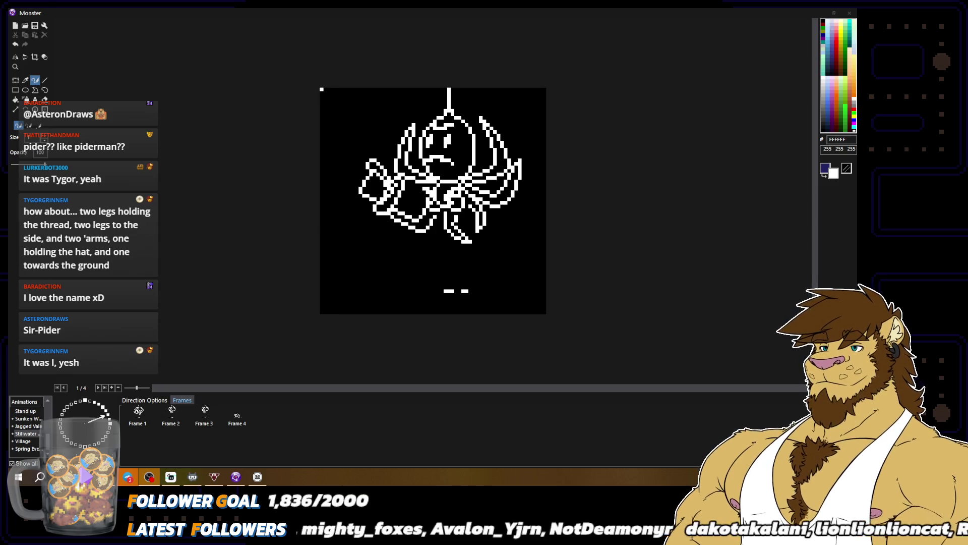
pyautogui.scroll(-1, 580, 237)
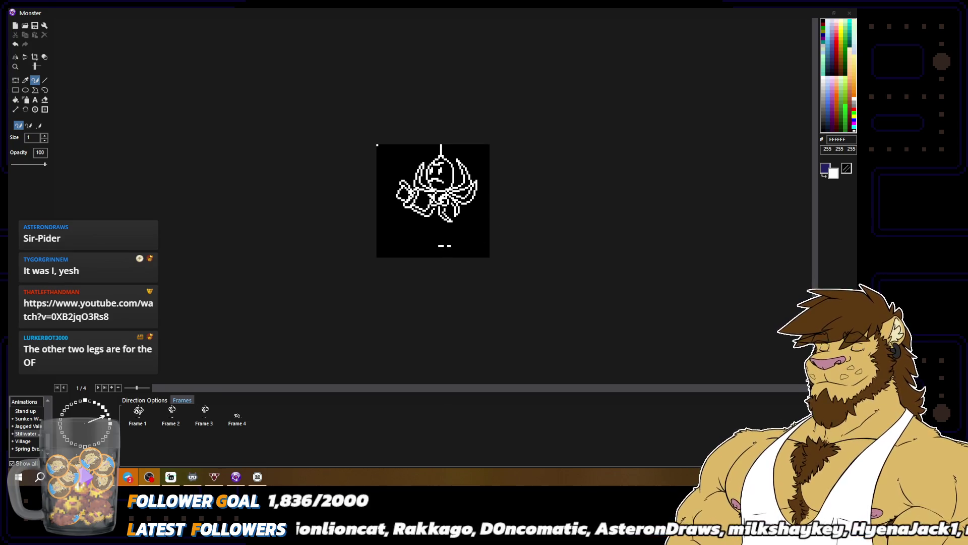
pyautogui.hotkey('alt', 'Tab')
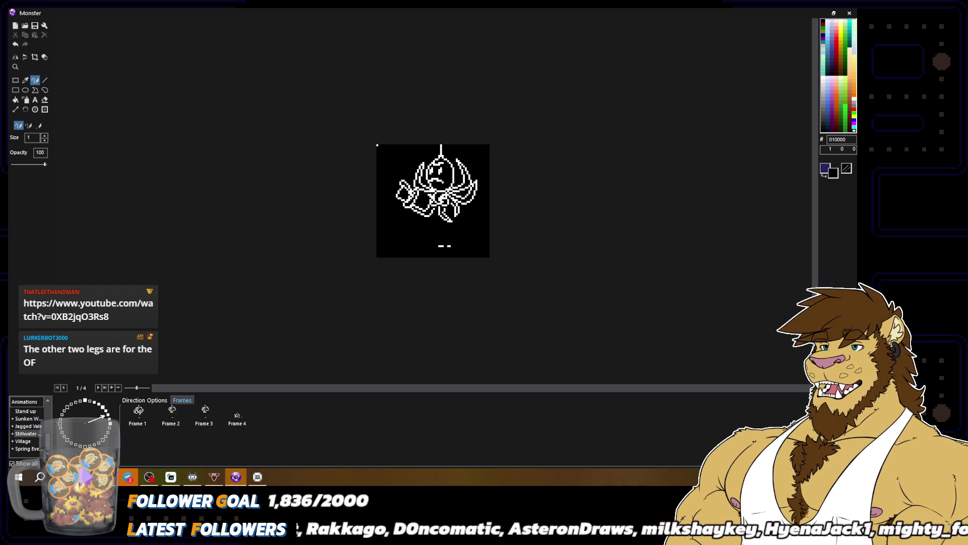
pyautogui.click(823, 21)
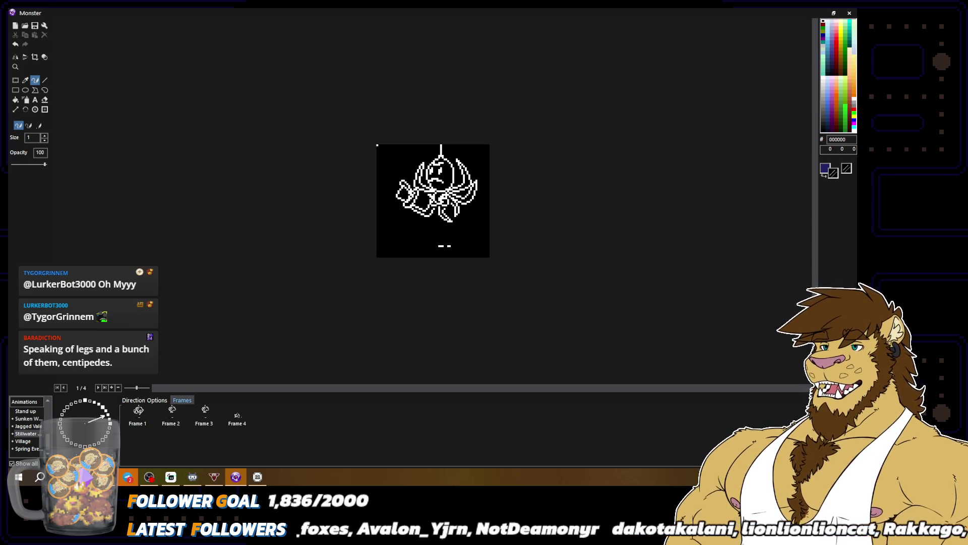
# Step: Set the secondary colour, trying white before settling back on black
pyautogui.scroll(1, 482, 218)
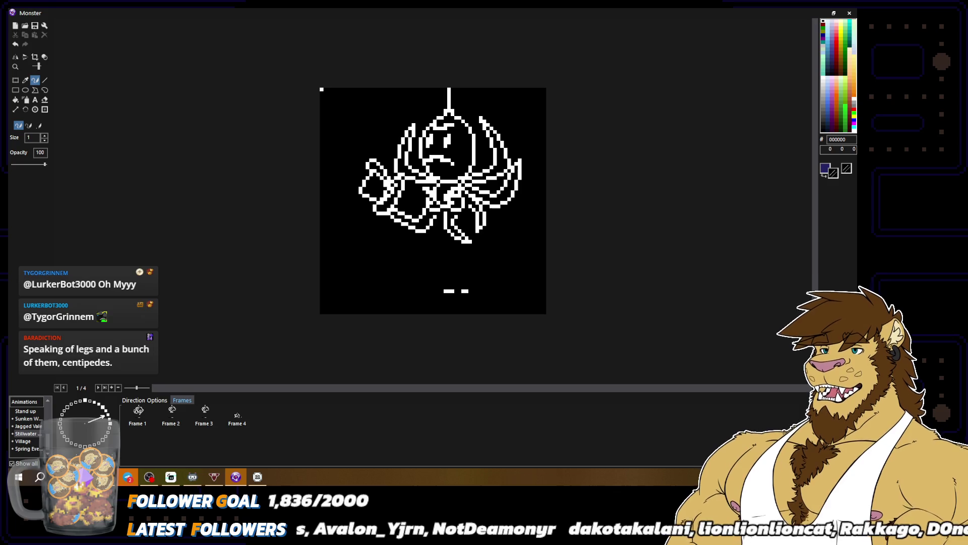
pyautogui.rightClick(507, 176)
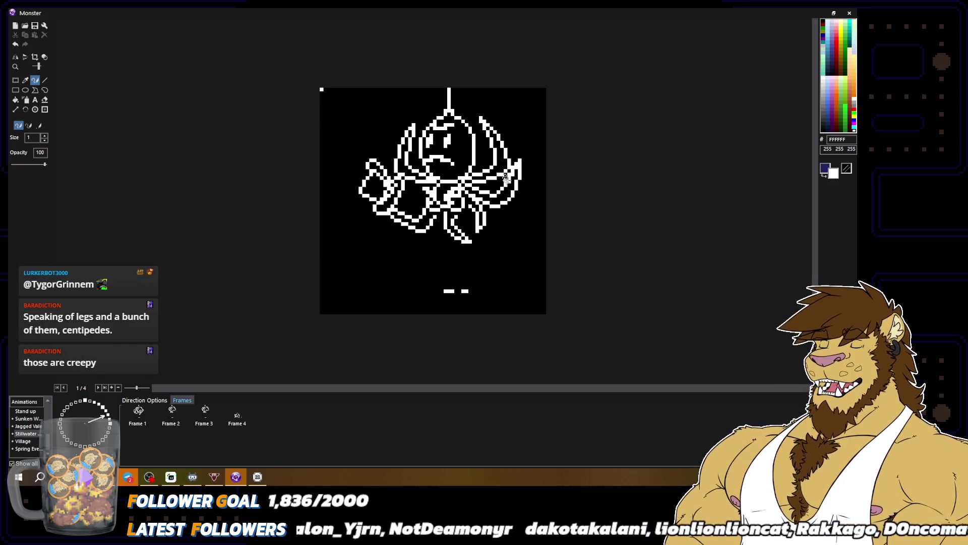
pyautogui.rightClick(498, 192)
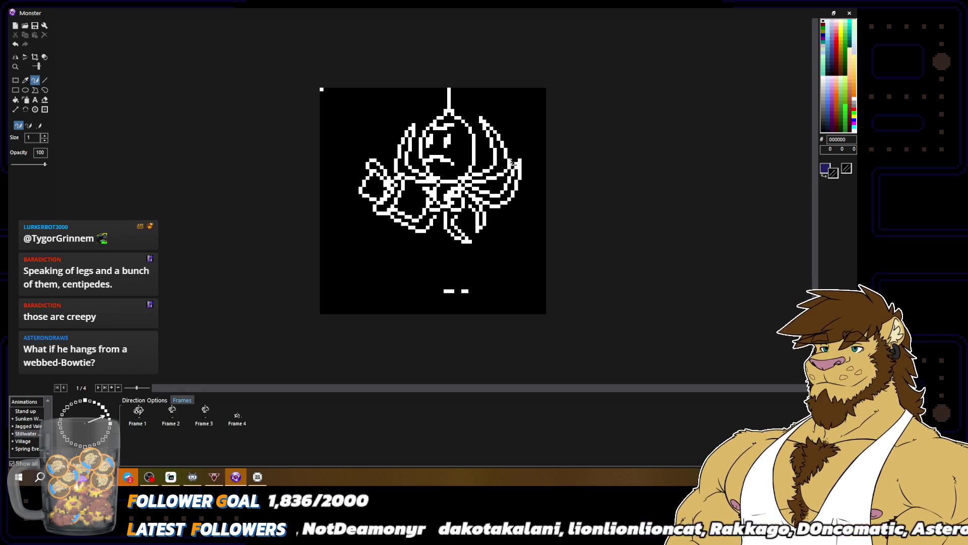
pyautogui.scroll(-2, 527, 189)
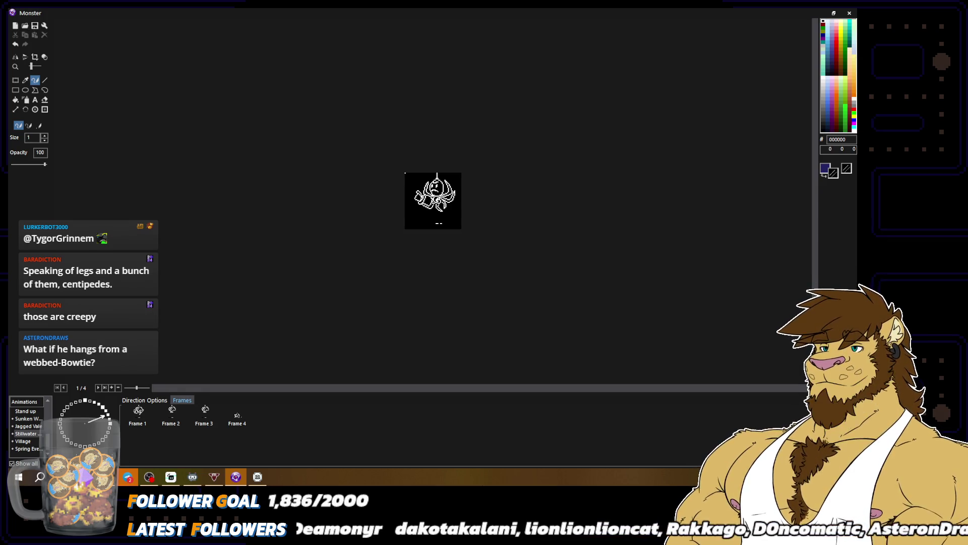
pyautogui.scroll(2, 529, 192)
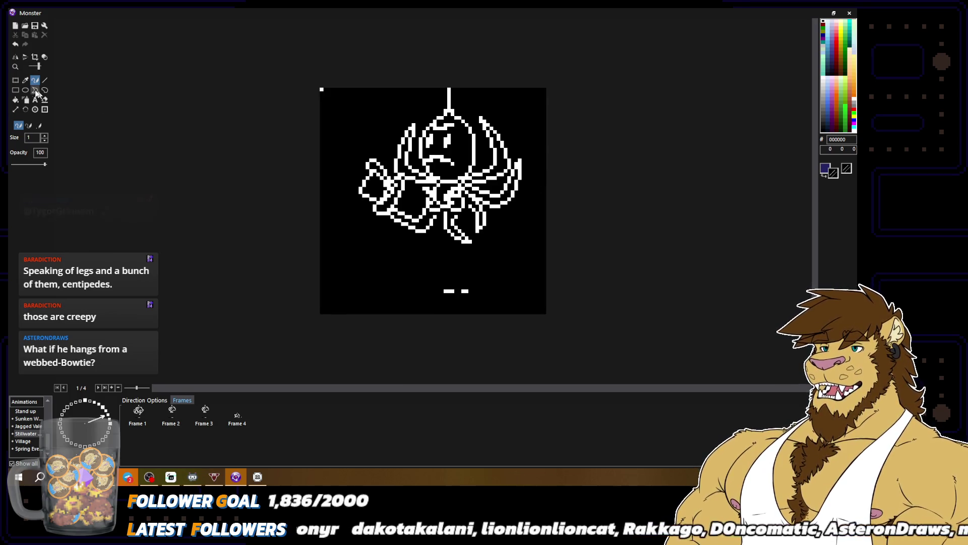
# Step: Box-select the right-side leg and move it slightly up and outward
pyautogui.click(15, 90)
pyautogui.click(16, 80)
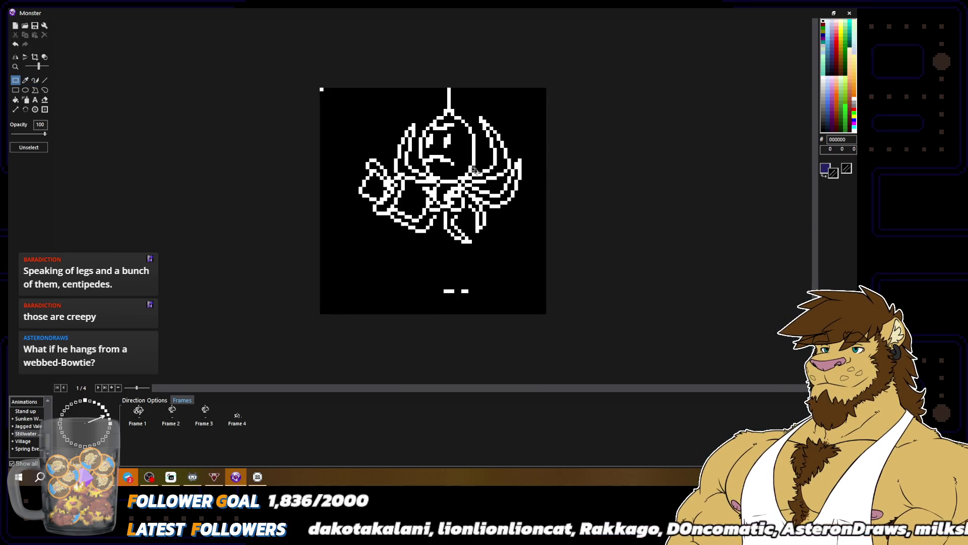
pyautogui.moveTo(501, 175); pyautogui.dragTo(522, 204)
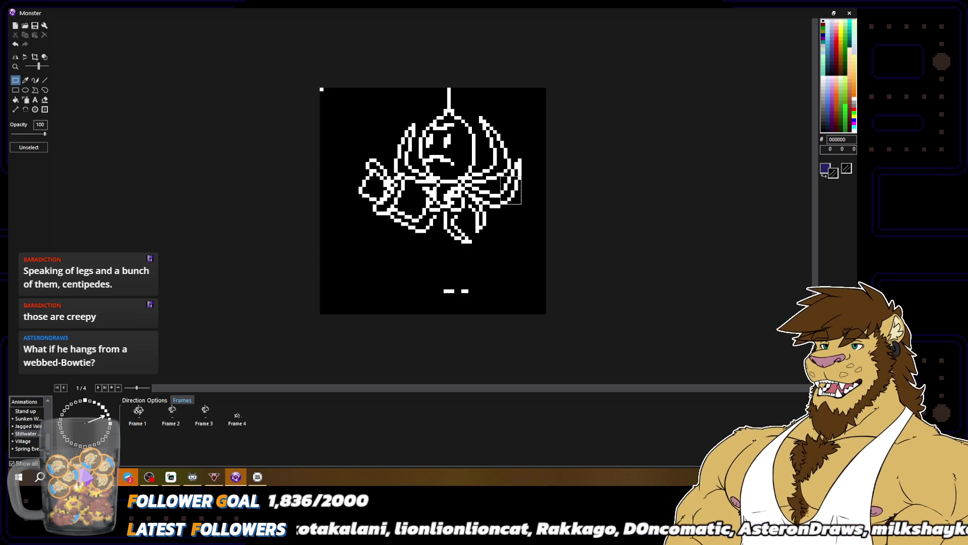
pyautogui.moveTo(512, 155); pyautogui.dragTo(529, 177)
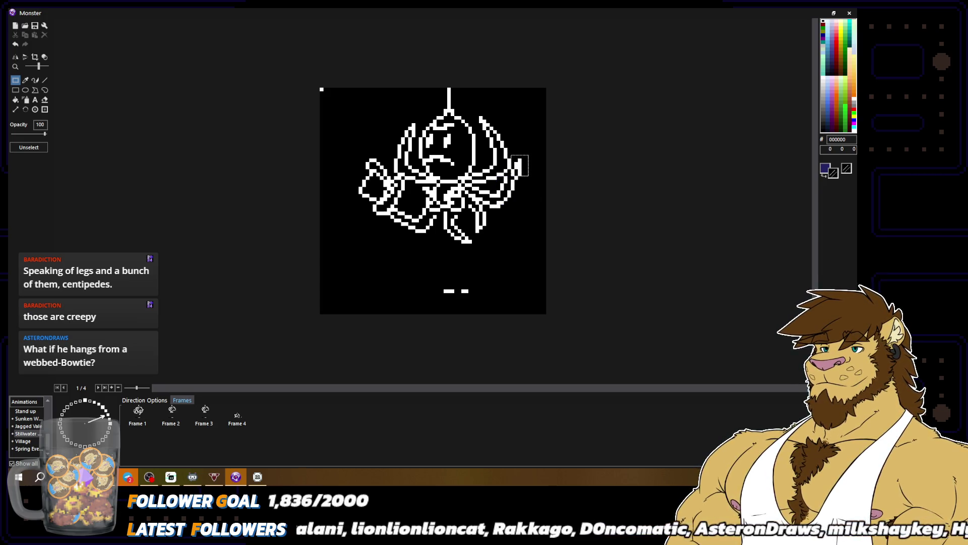
pyautogui.click(538, 181)
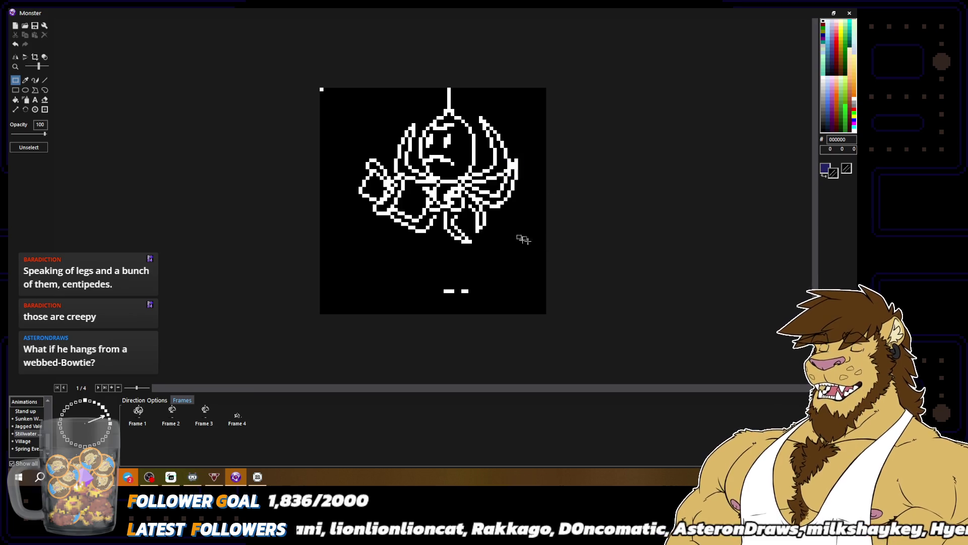
pyautogui.click(35, 81)
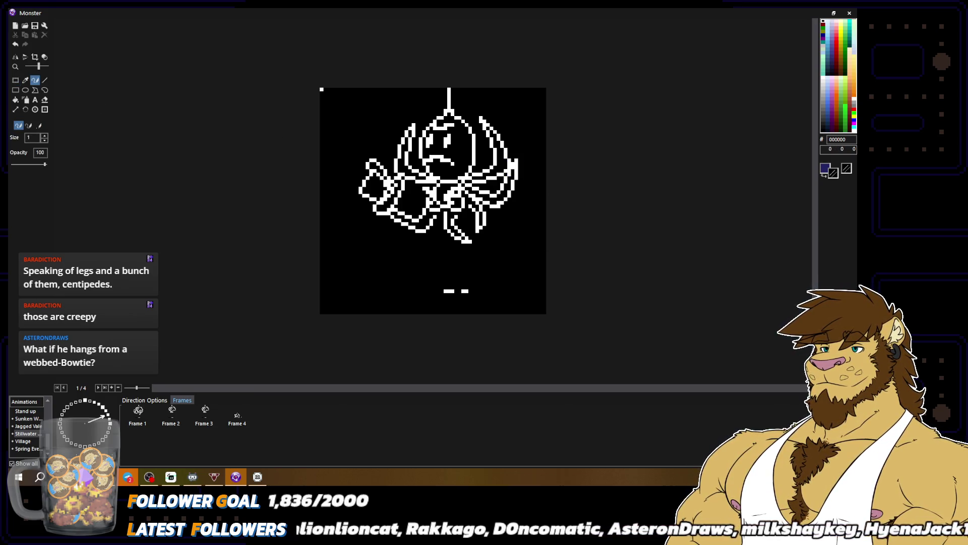
pyautogui.scroll(-2, 583, 242)
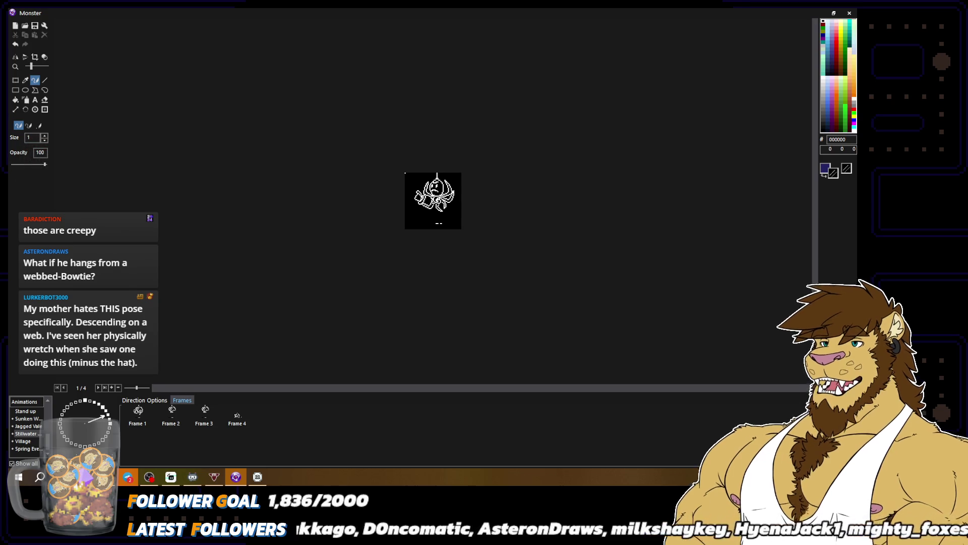
# Step: Paint over the stray white pixels at the lower-left legs in black
pyautogui.scroll(2, 434, 227)
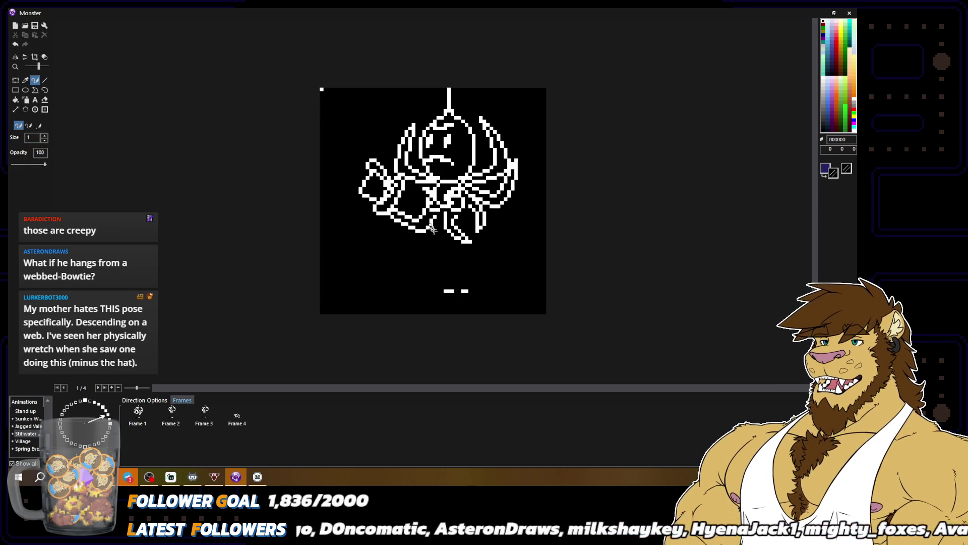
pyautogui.keyDown('alt'); pyautogui.click(411, 214); pyautogui.keyUp('alt')
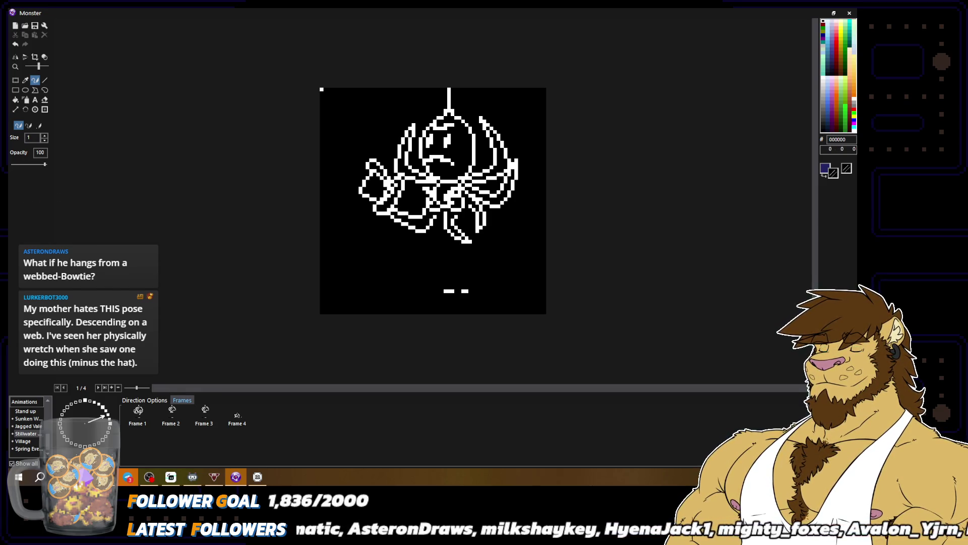
pyautogui.keyDown('alt'); pyautogui.click(424, 224); pyautogui.keyUp('alt')
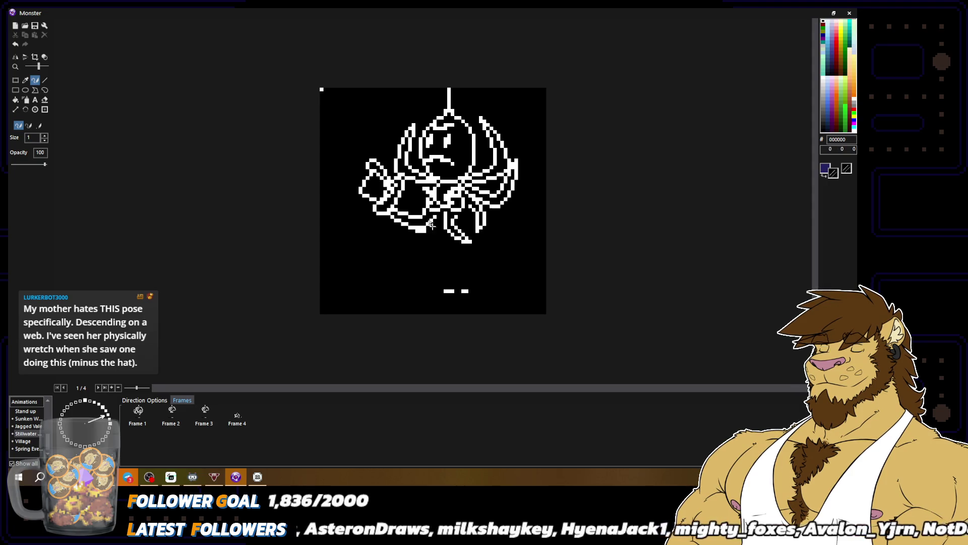
pyautogui.moveTo(425, 230); pyautogui.dragTo(415, 227)
pyautogui.keyDown('alt'); pyautogui.click(411, 225); pyautogui.keyUp('alt')
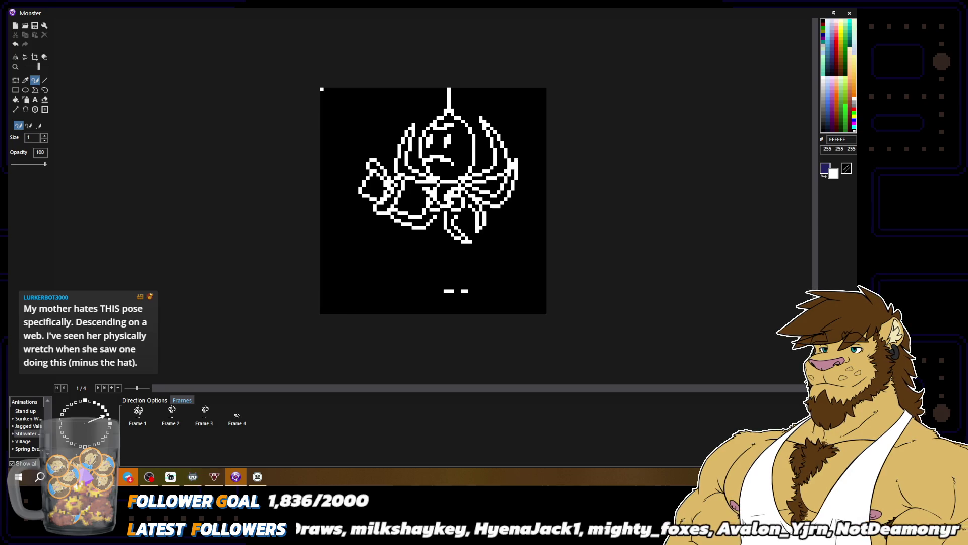
# Step: Sample black and white from the sprite, ending with the outline's white
pyautogui.scroll(-2, 439, 247)
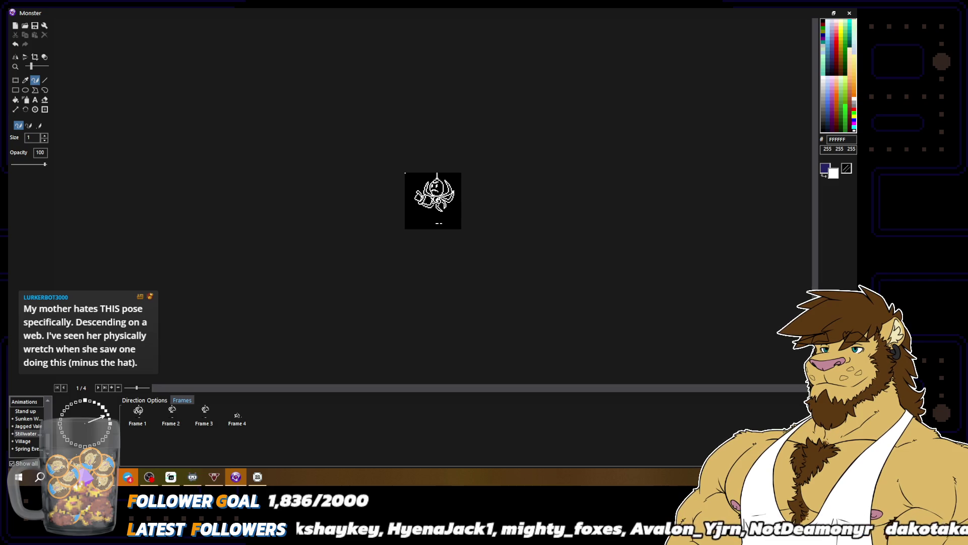
pyautogui.scroll(2, 433, 201)
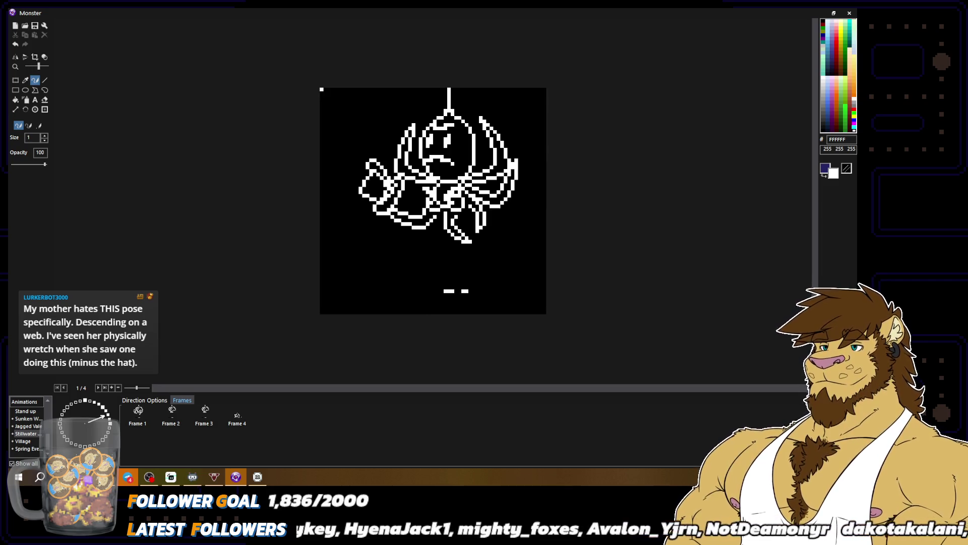
pyautogui.keyDown('alt'); pyautogui.click(425, 153); pyautogui.keyUp('alt')
pyautogui.keyDown('alt'); pyautogui.click(425, 153); pyautogui.keyUp('alt')
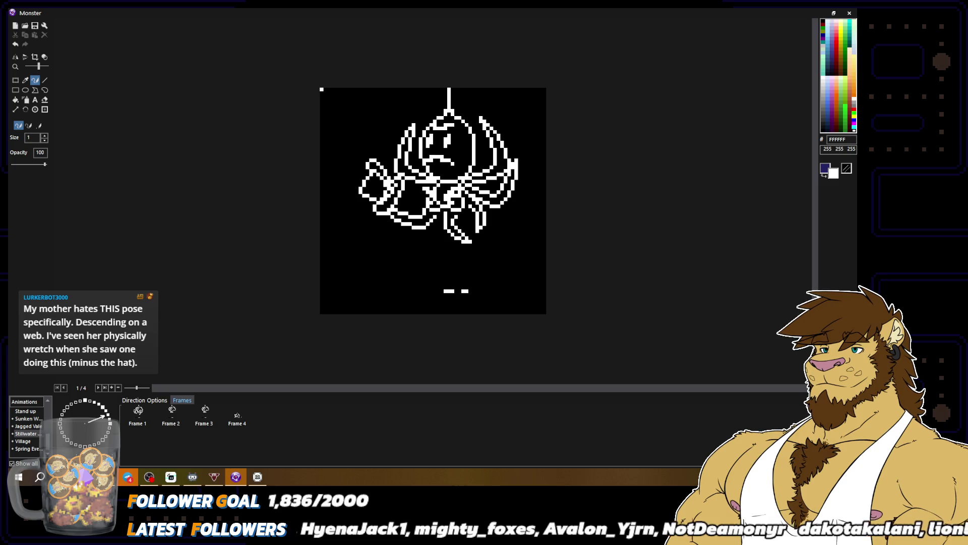
pyautogui.keyDown('alt'); pyautogui.click(426, 154); pyautogui.keyUp('alt')
pyautogui.scroll(-2, 432, 200)
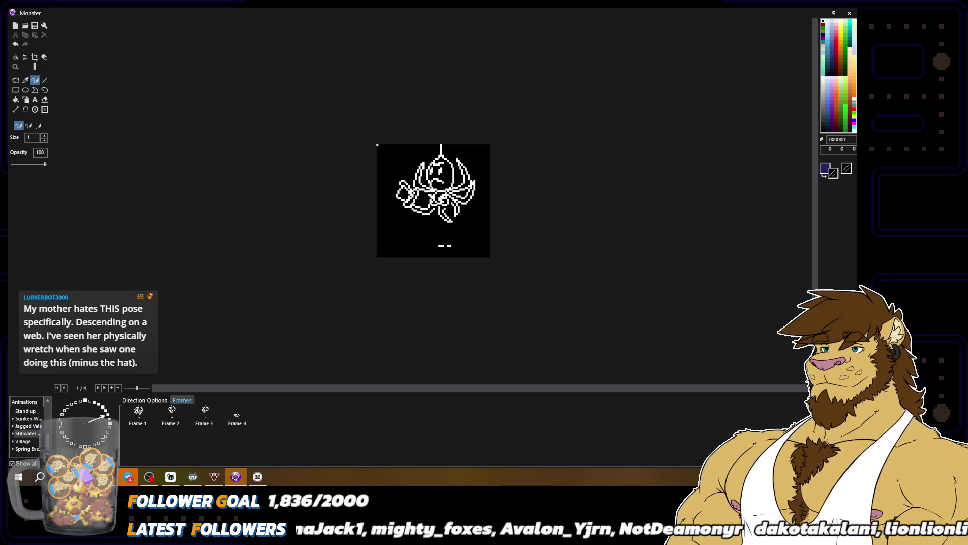
pyautogui.scroll(2, 438, 166)
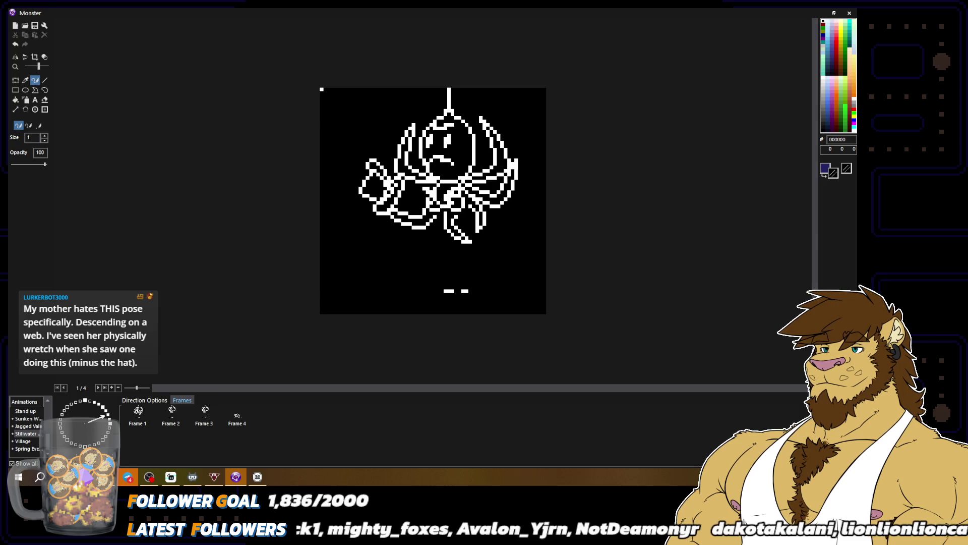
pyautogui.keyDown('alt'); pyautogui.click(440, 158); pyautogui.keyUp('alt')
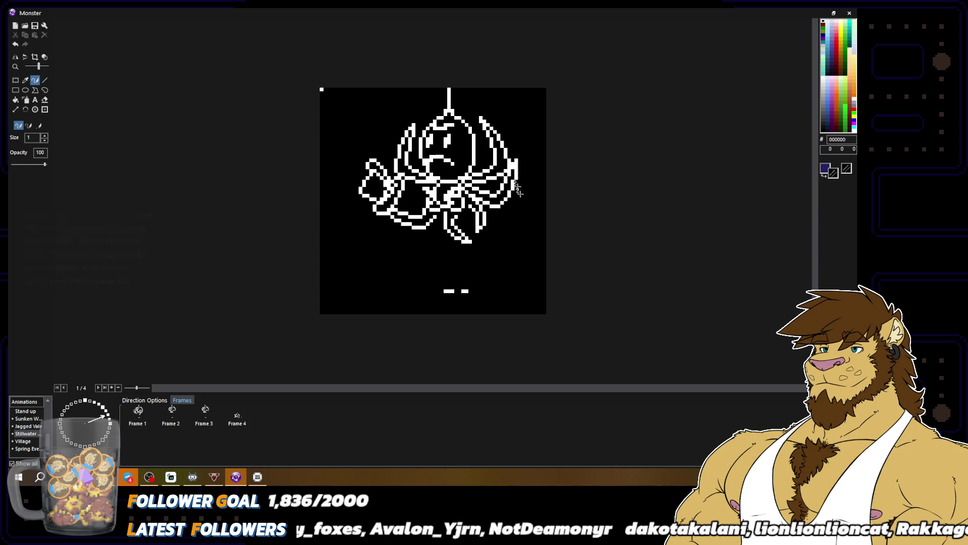
pyautogui.scroll(-2, 433, 201)
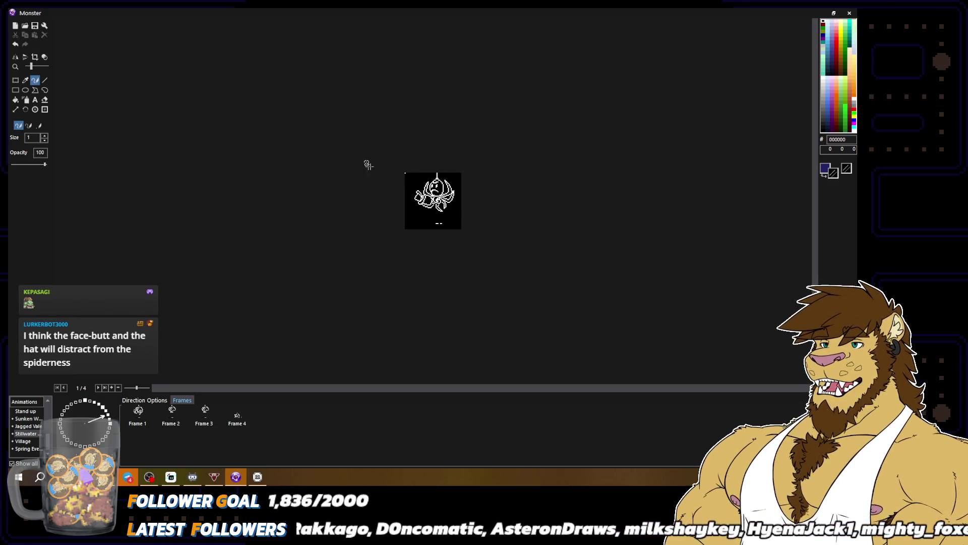
# Step: Review the spider sprite at several zoom levels, then choose Rectangle Select
pyautogui.scroll(2, 433, 201)
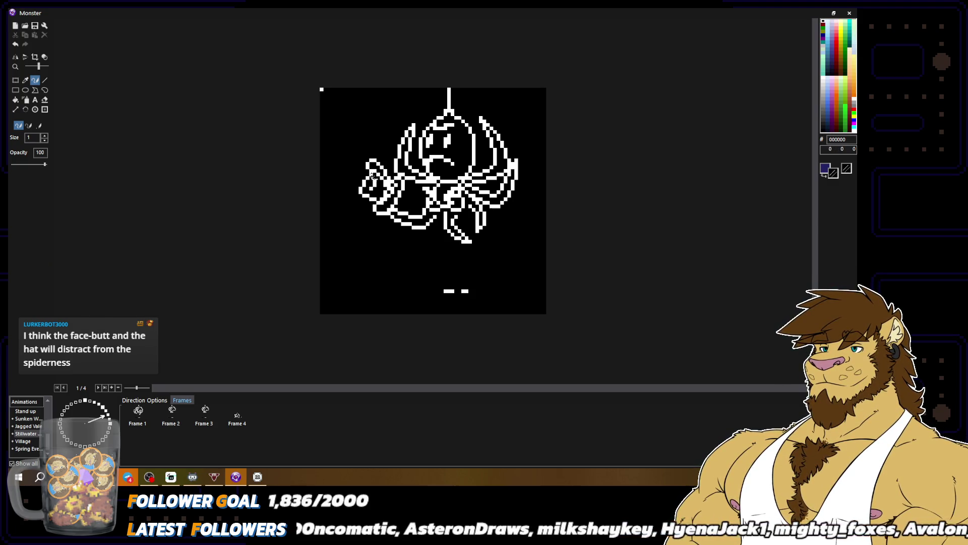
pyautogui.scroll(-2, 475, 208)
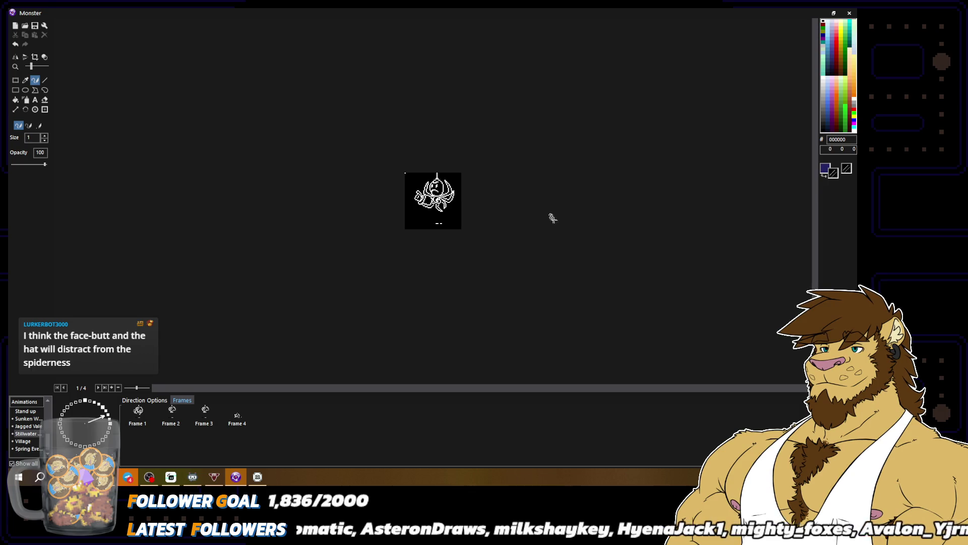
pyautogui.scroll(2, 551, 217)
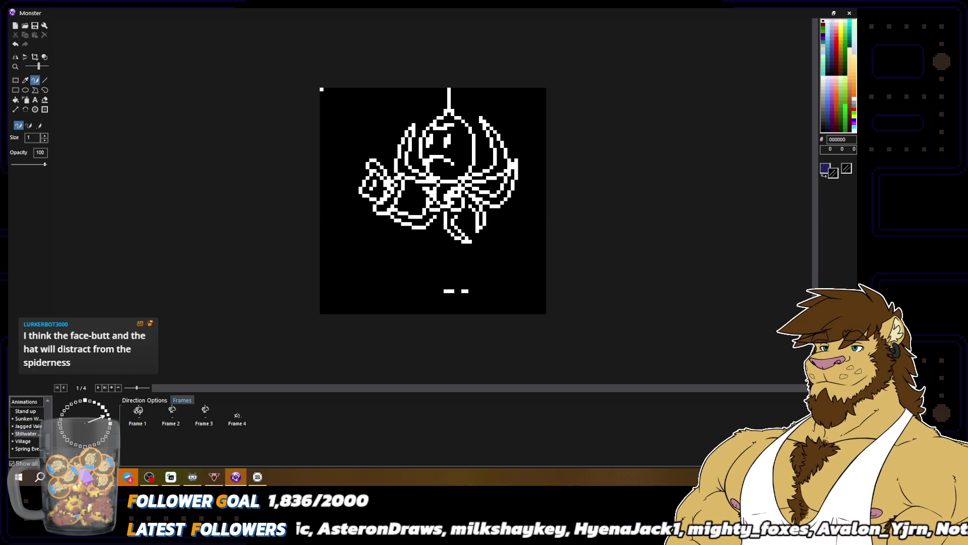
pyautogui.scroll(-2, 454, 194)
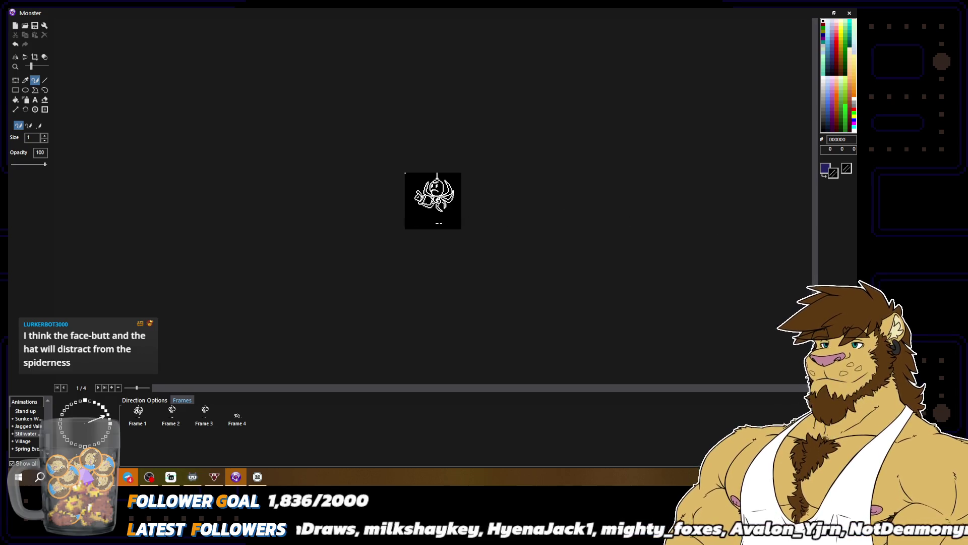
pyautogui.scroll(2, 569, 217)
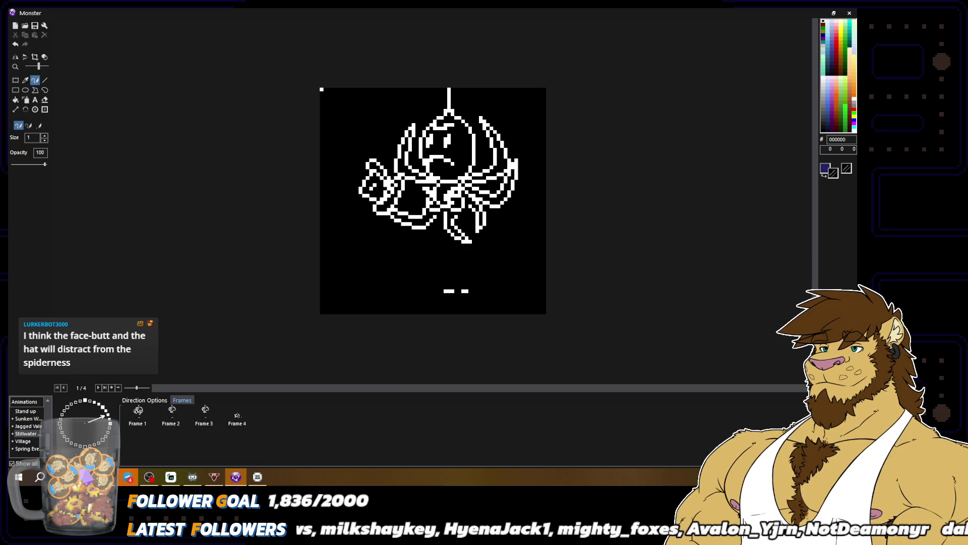
pyautogui.click(15, 80)
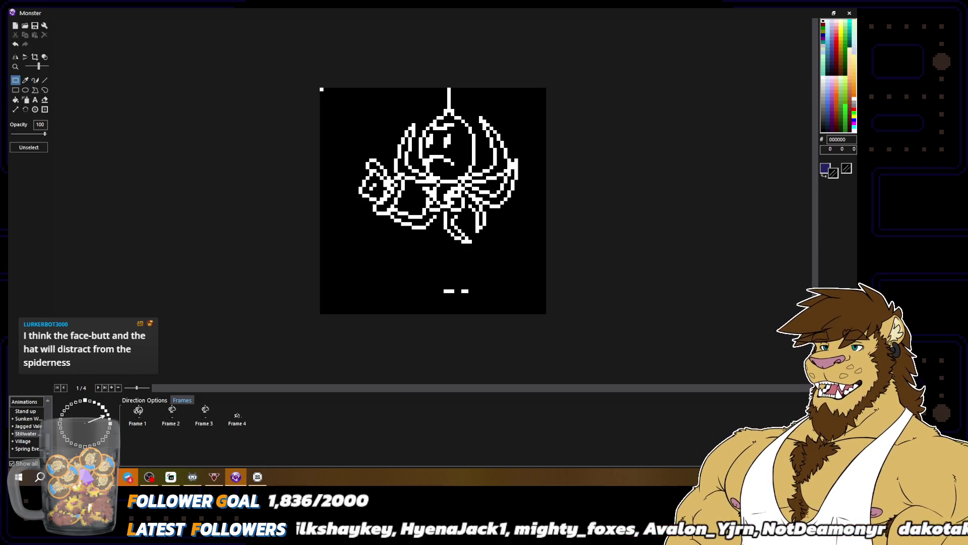
pyautogui.moveTo(351, 176); pyautogui.dragTo(405, 209)
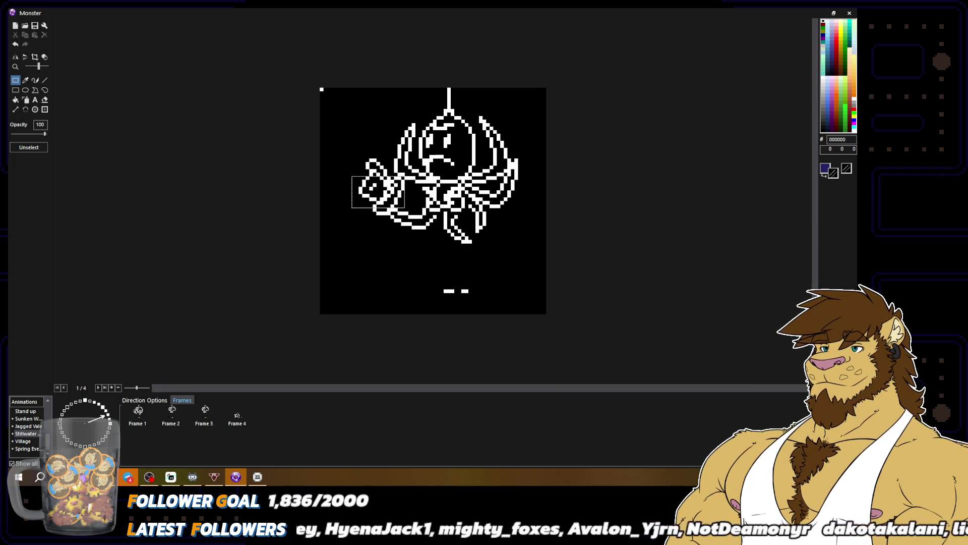
pyautogui.moveTo(356, 145); pyautogui.dragTo(393, 220)
pyautogui.click(405, 199)
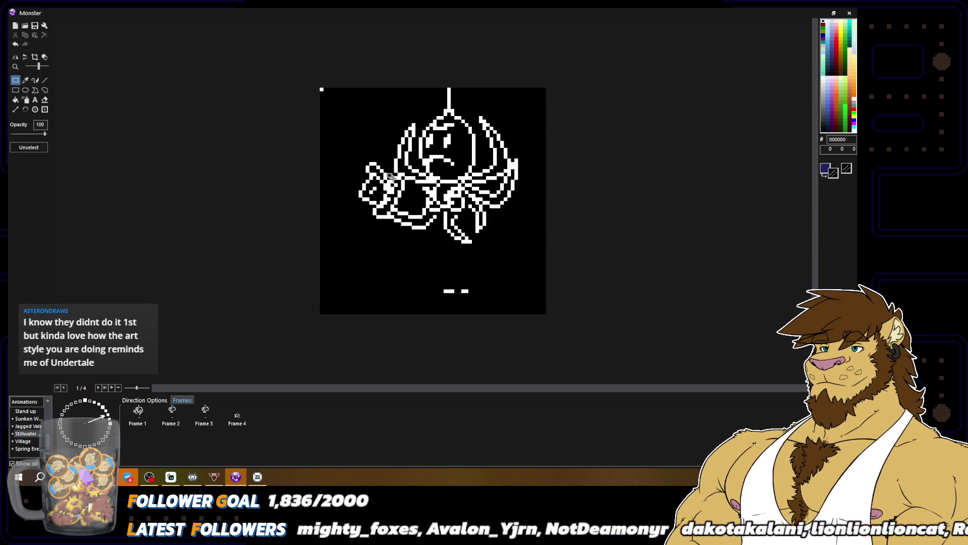
pyautogui.moveTo(392, 176); pyautogui.dragTo(407, 214)
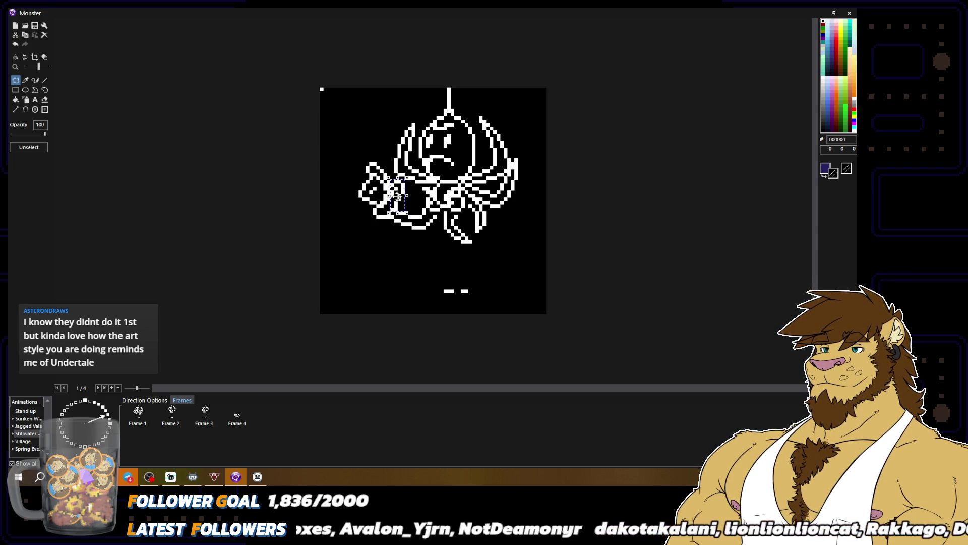
pyautogui.click(399, 198)
pyautogui.scroll(-2, 399, 198)
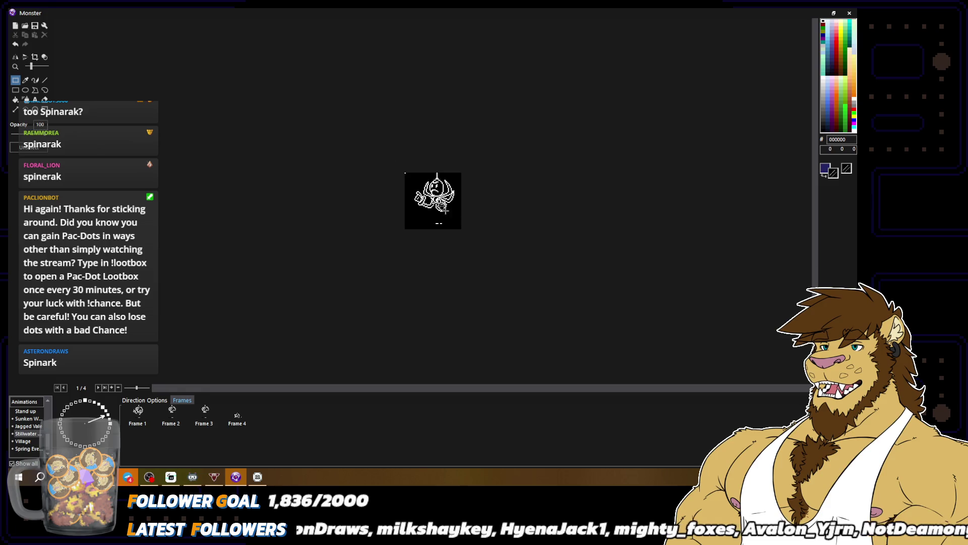
pyautogui.click(23, 57)
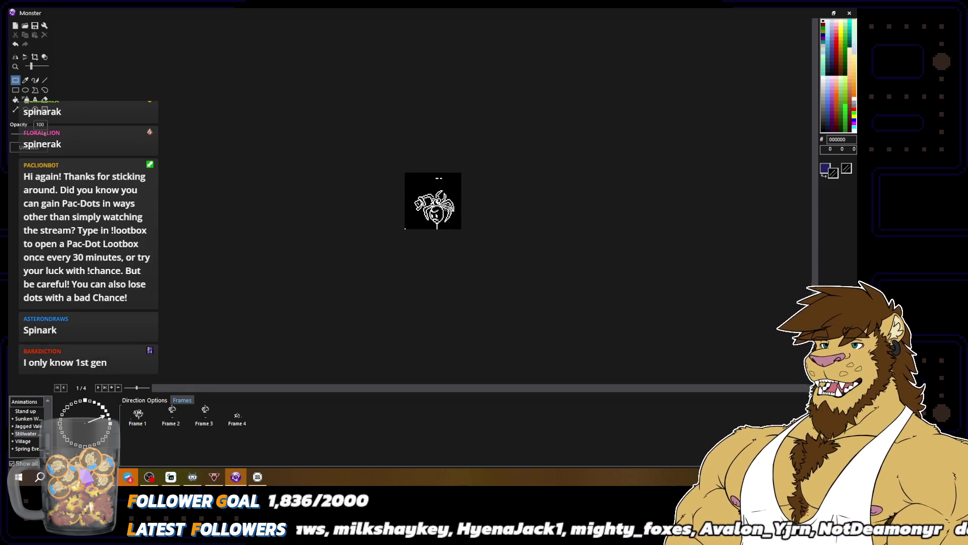
pyautogui.click(28, 58)
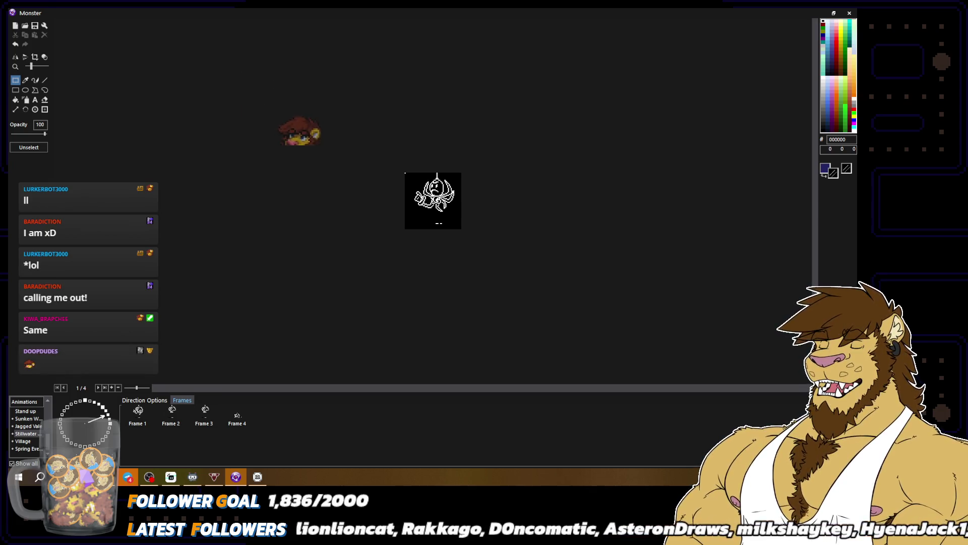
pyautogui.hotkey('ctrl', '+')
pyautogui.hotkey('ctrl', '+')
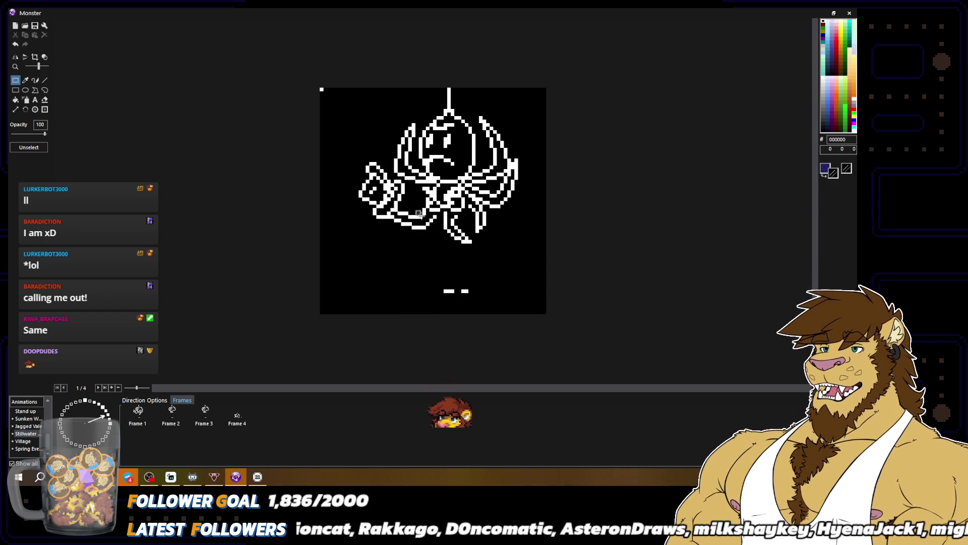
pyautogui.click(34, 80)
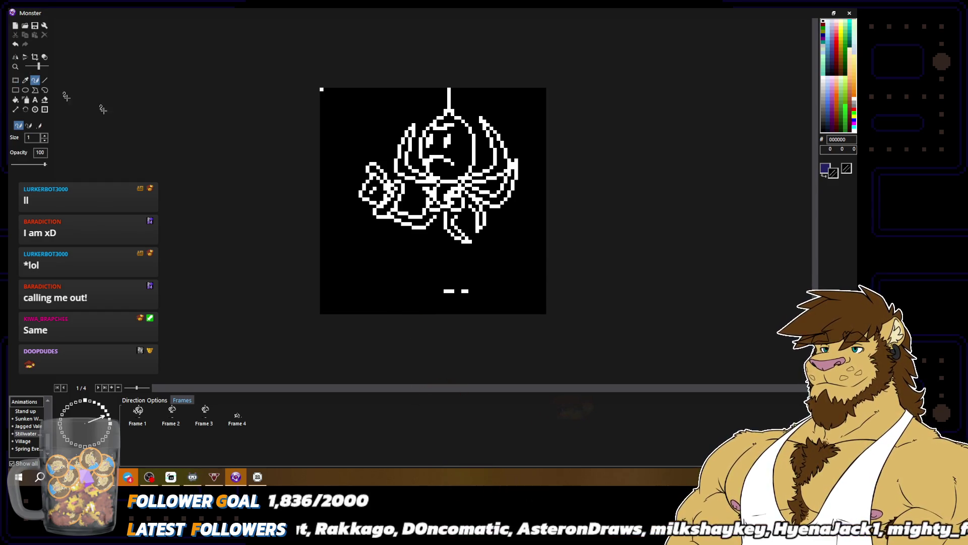
pyautogui.hotkey('ctrl', '-')
pyautogui.hotkey('ctrl', '-')
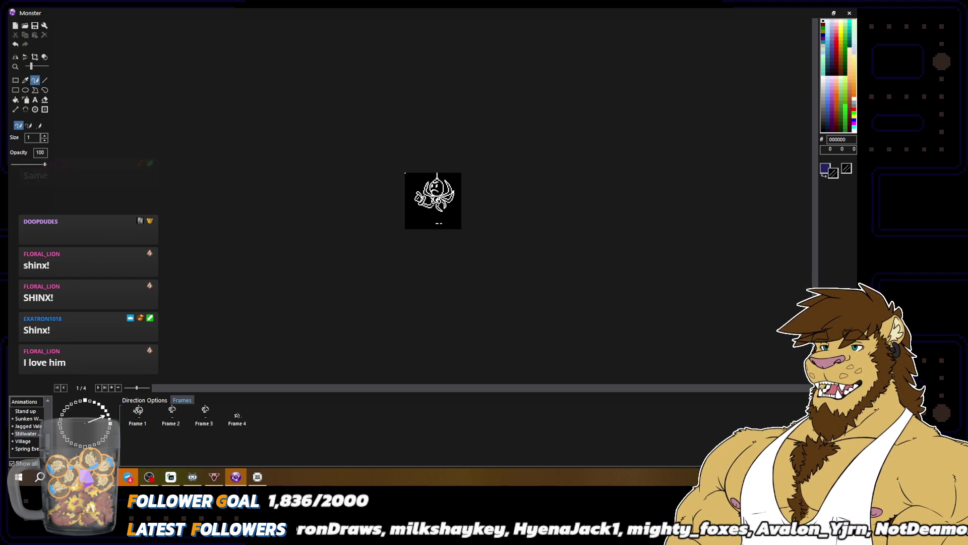
# Step: Show the transparent background as a checkerboard and zoom back in on the sprite
pyautogui.click(44, 56)
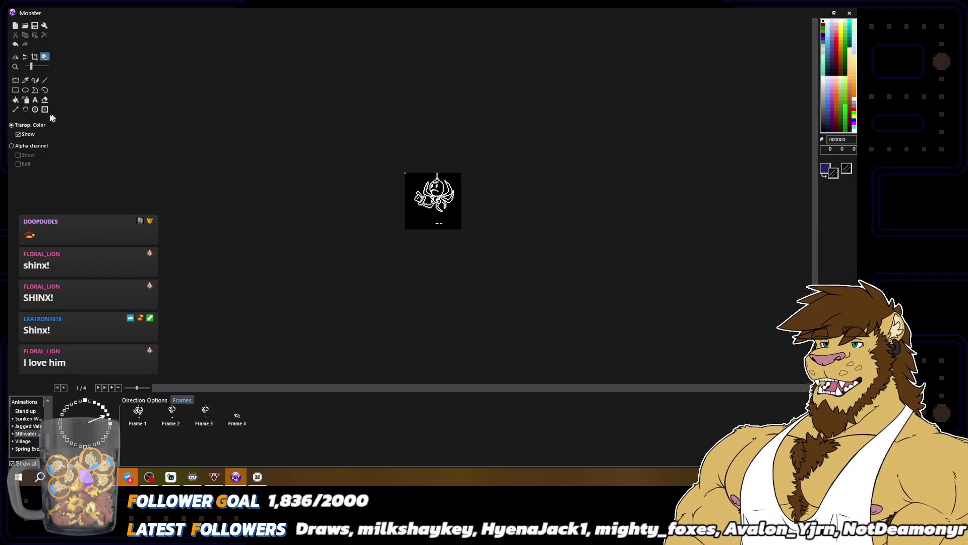
pyautogui.click(18, 135)
pyautogui.scroll(2, 200, 157)
pyautogui.press('p')
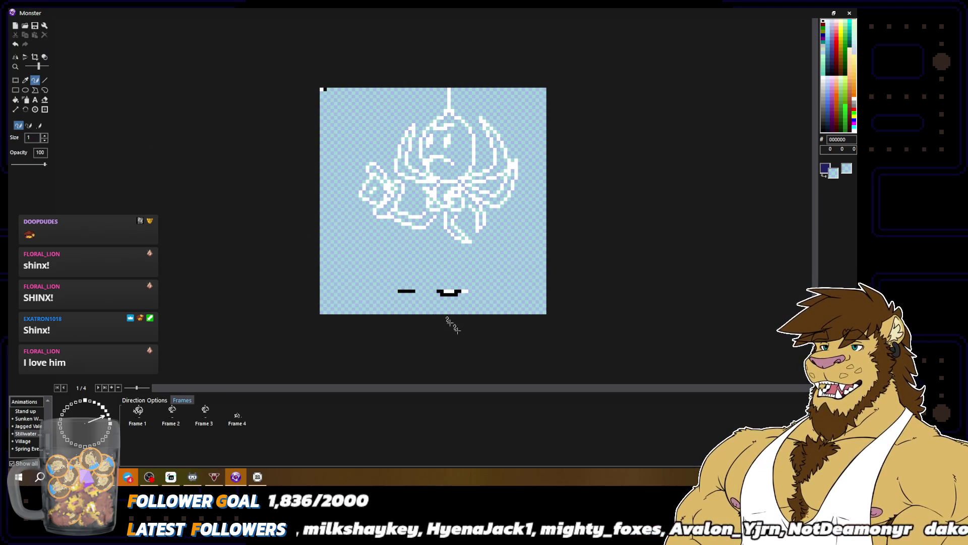
# Step: Paint white pixels onto the mark below the spider, then sample the black line colour
pyautogui.keyDown('alt'); pyautogui.click(449, 291); pyautogui.keyUp('alt')
pyautogui.moveTo(444, 291); pyautogui.dragTo(467, 291)
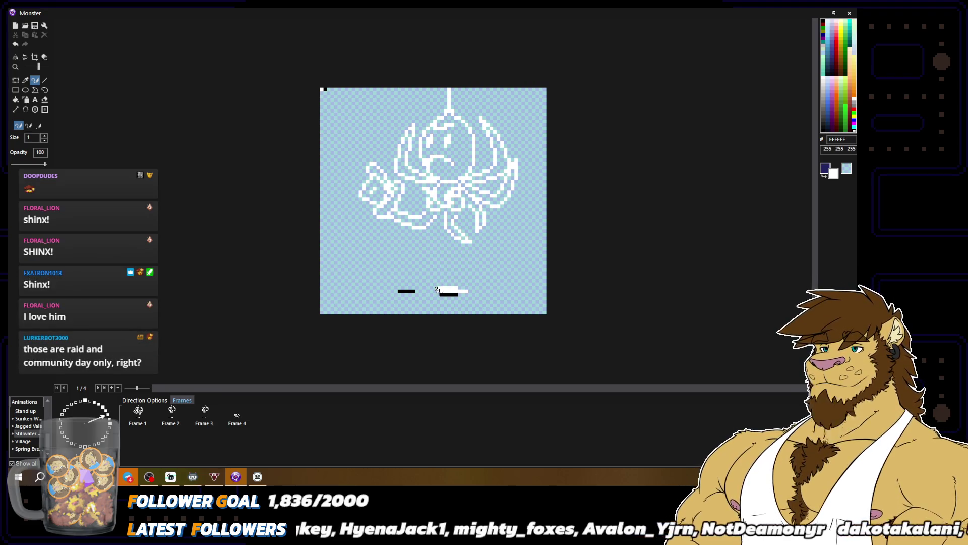
pyautogui.press('x')
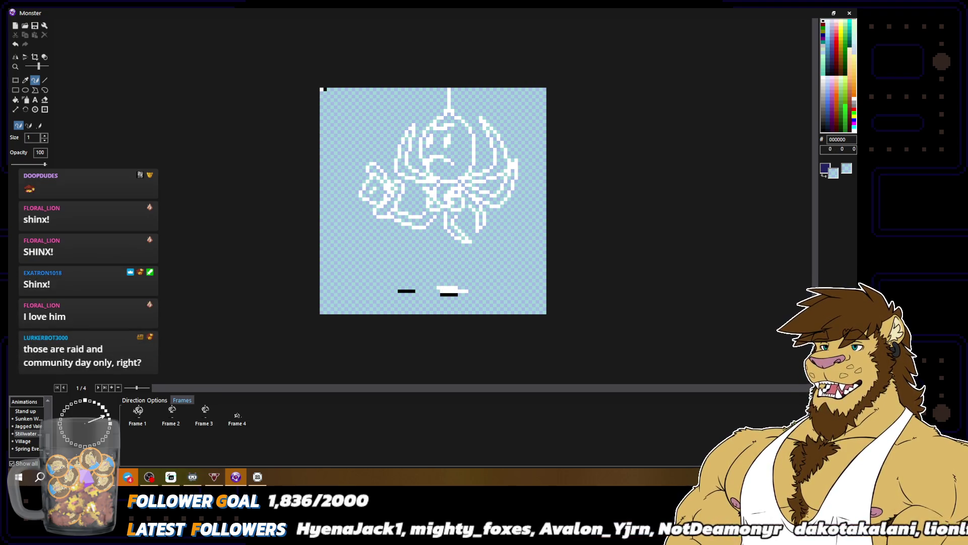
pyautogui.press('x')
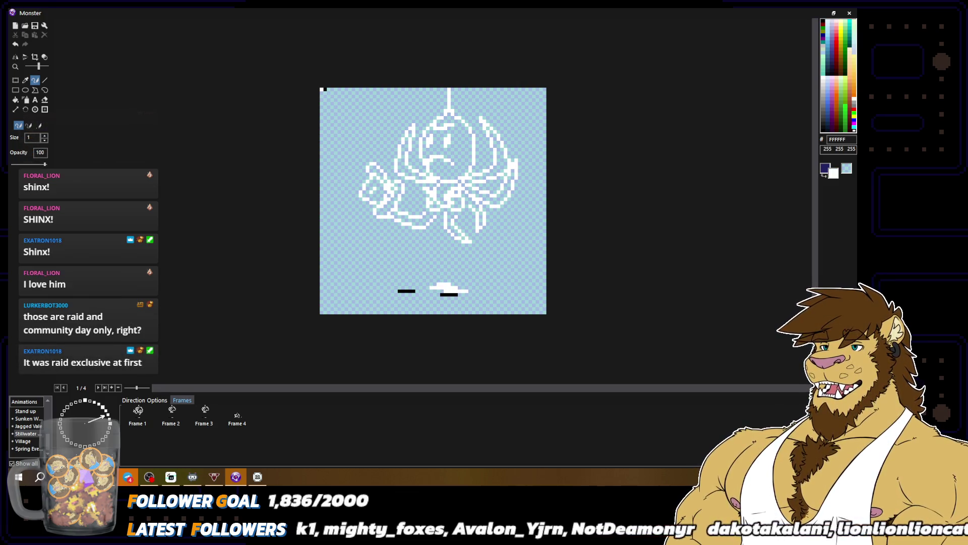
pyautogui.moveTo(446, 285); pyautogui.dragTo(461, 284)
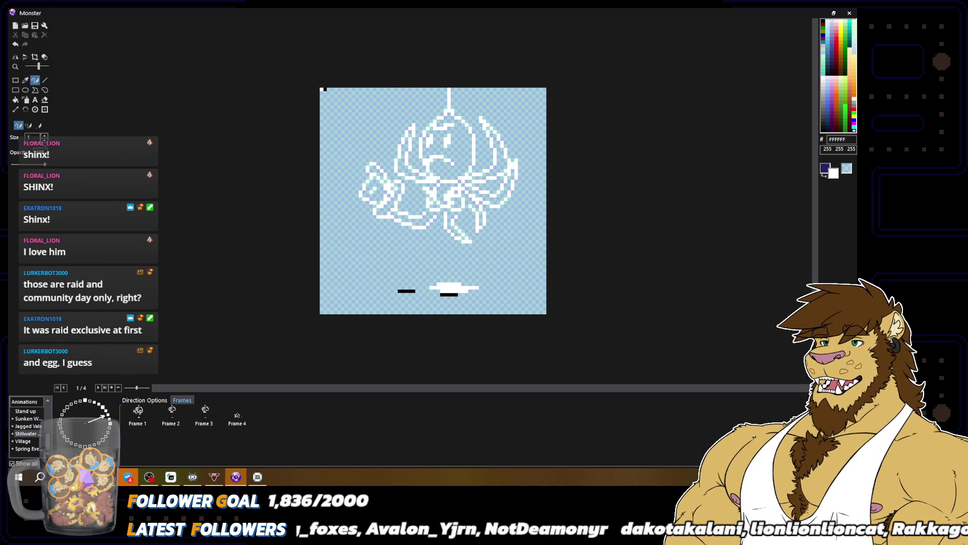
pyautogui.keyDown('alt'); pyautogui.click(454, 294); pyautogui.keyUp('alt')
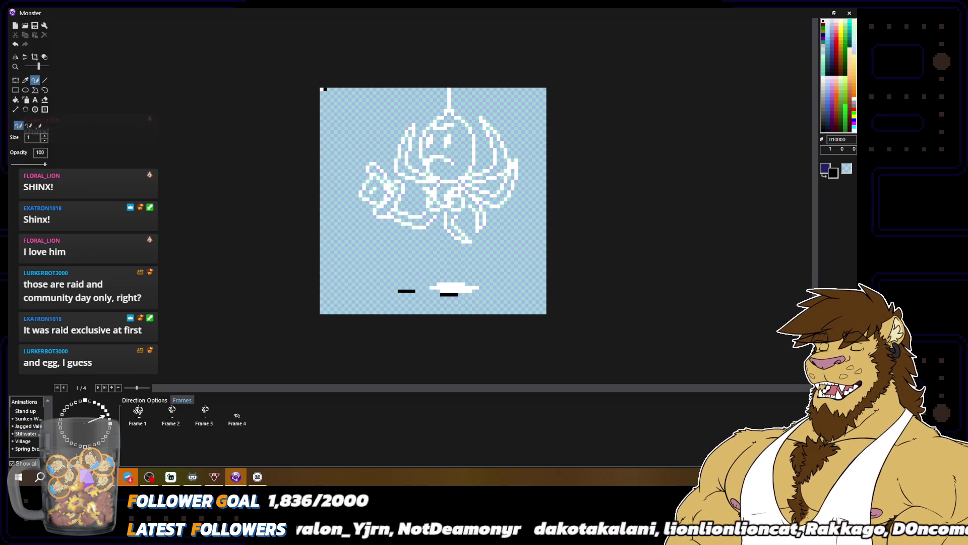
pyautogui.scroll(1, 408, 225)
# Step: Flood-fill the left motif's enclosed areas black with the Paint Bucket
pyautogui.click(15, 99)
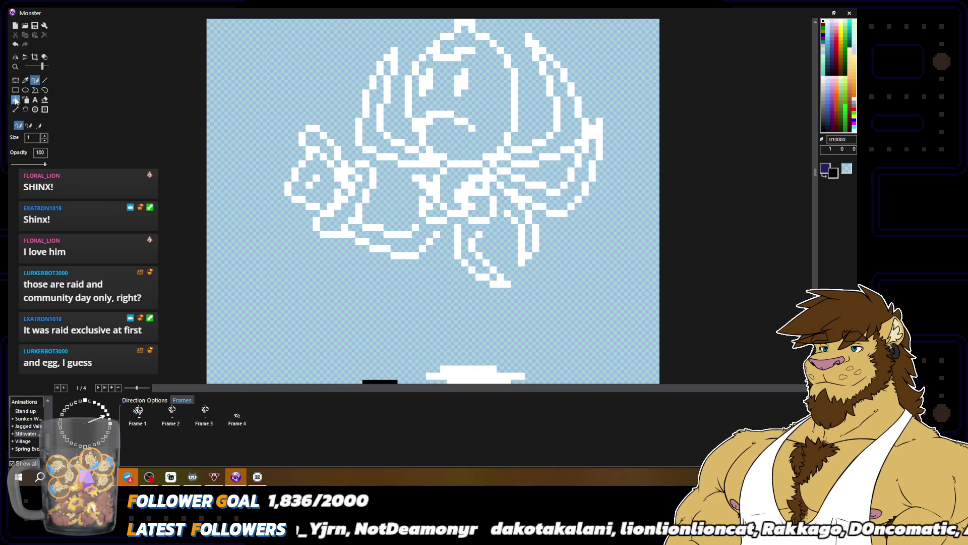
pyautogui.click(318, 176)
pyautogui.click(326, 145)
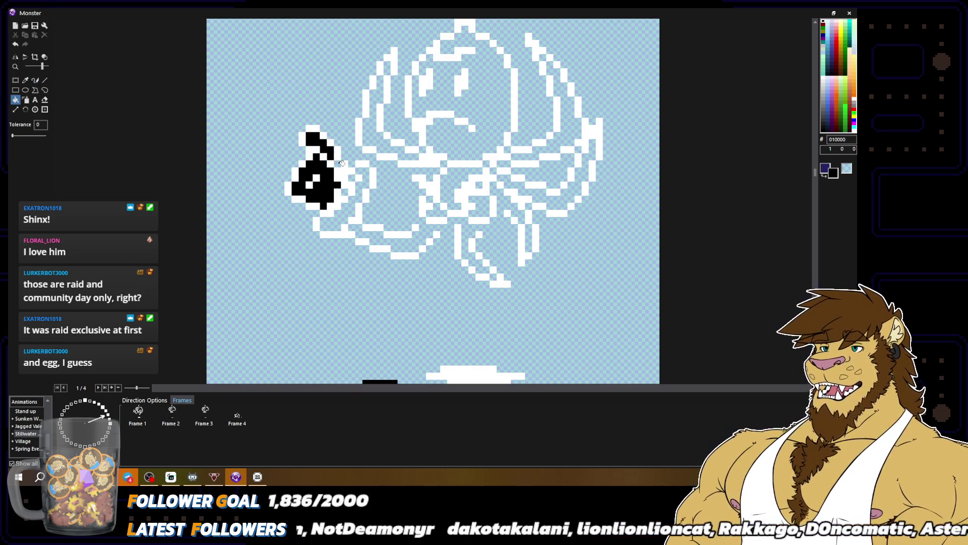
pyautogui.click(339, 162)
pyautogui.click(358, 177)
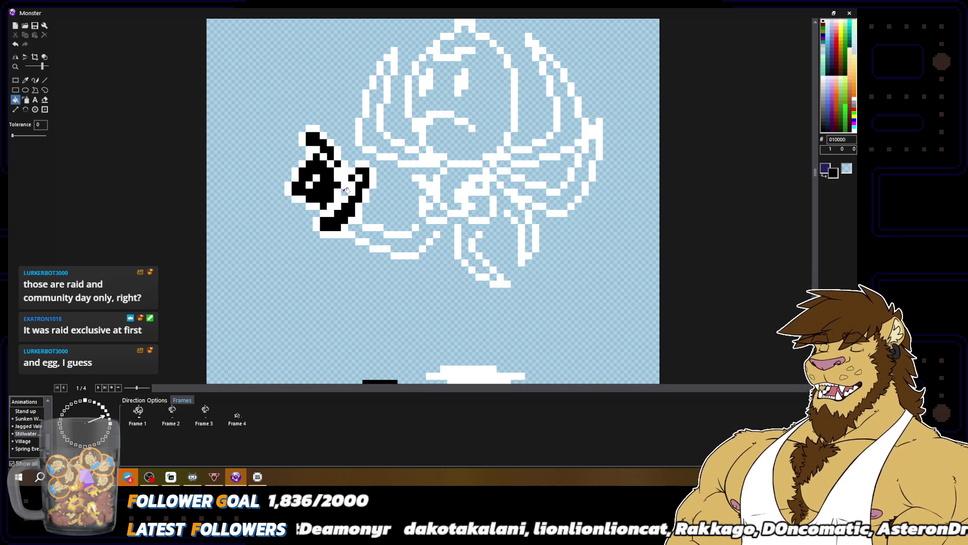
# Step: Fill the spider's head, body areas and tentacle strips black, undoing one mistaken fill
pyautogui.click(422, 108)
pyautogui.click(409, 153)
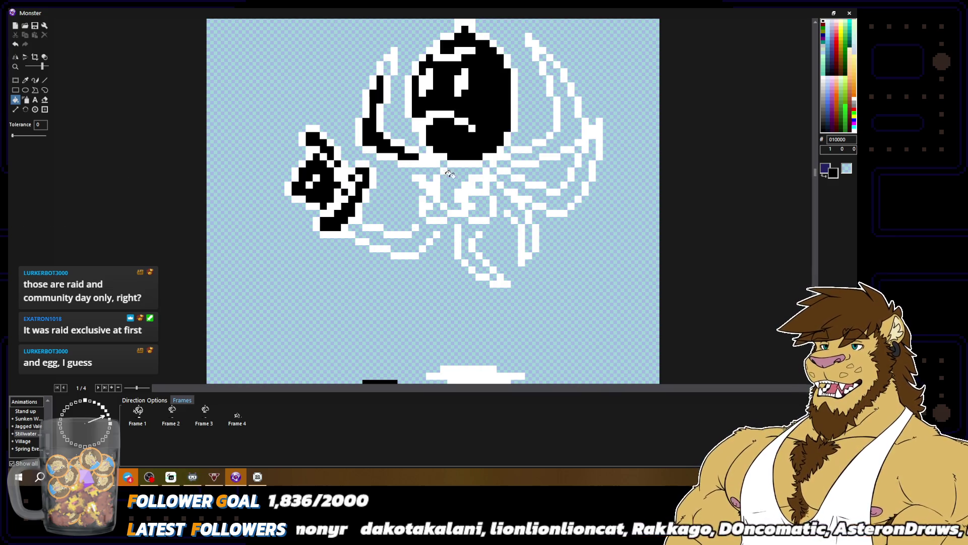
pyautogui.click(452, 177)
pyautogui.click(437, 209)
pyautogui.click(430, 198)
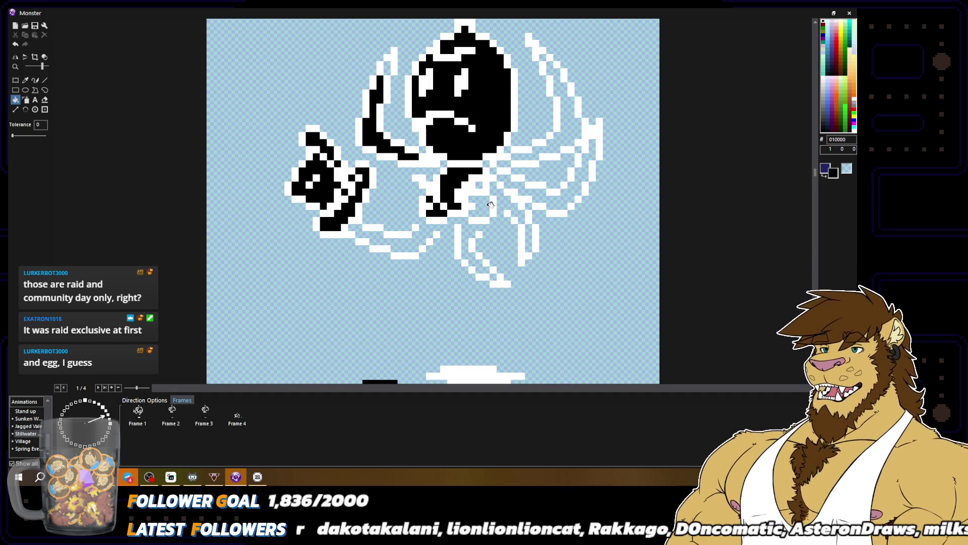
pyautogui.click(486, 206)
pyautogui.click(522, 182)
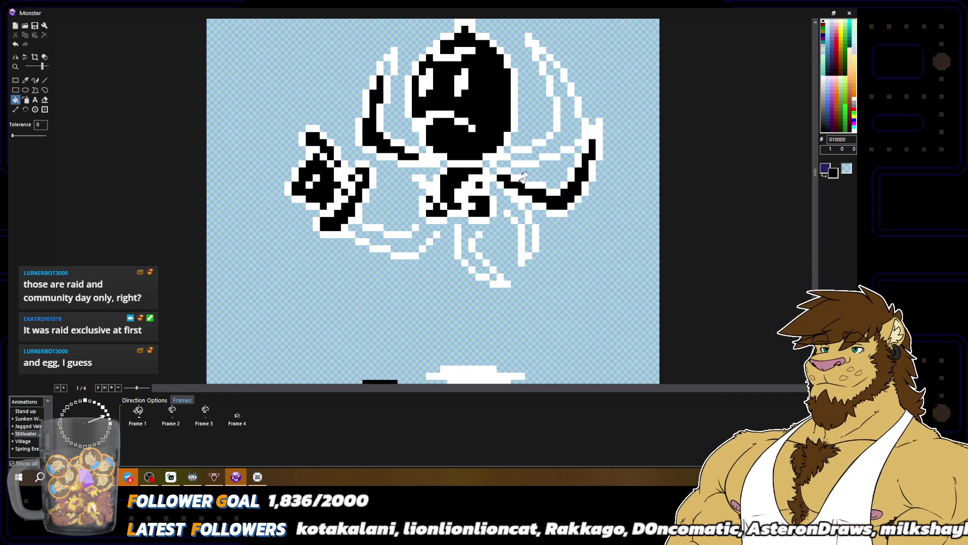
pyautogui.click(519, 163)
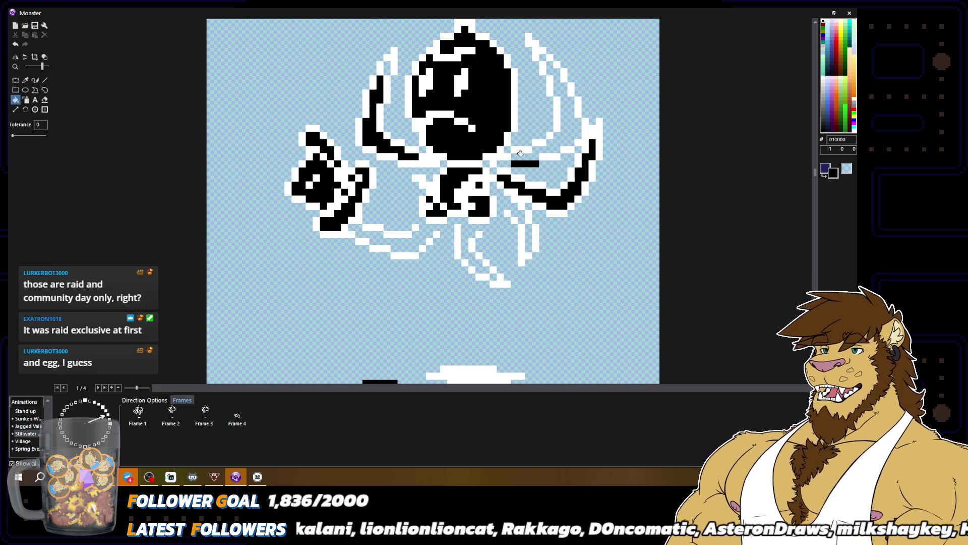
pyautogui.hotkey('ctrl', 'z')
pyautogui.click(523, 155)
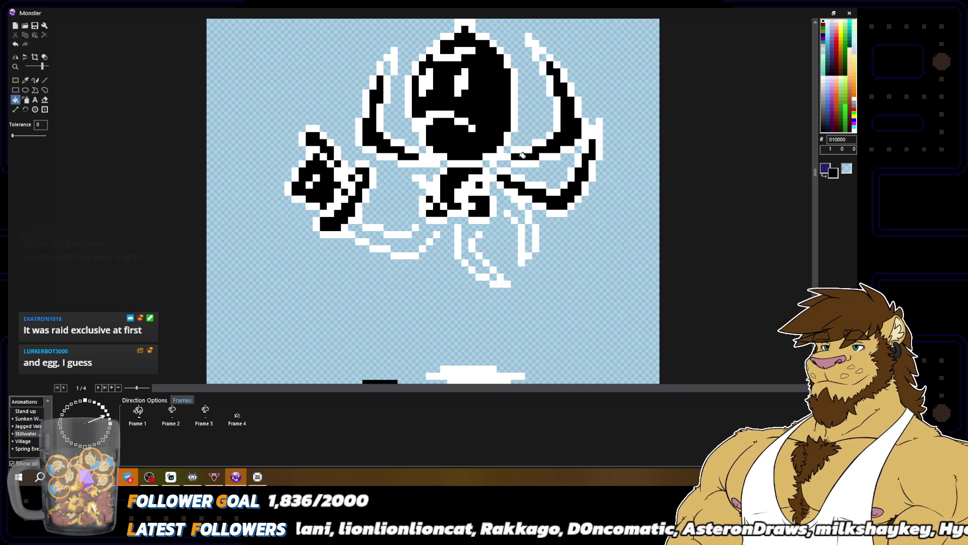
pyautogui.click(492, 167)
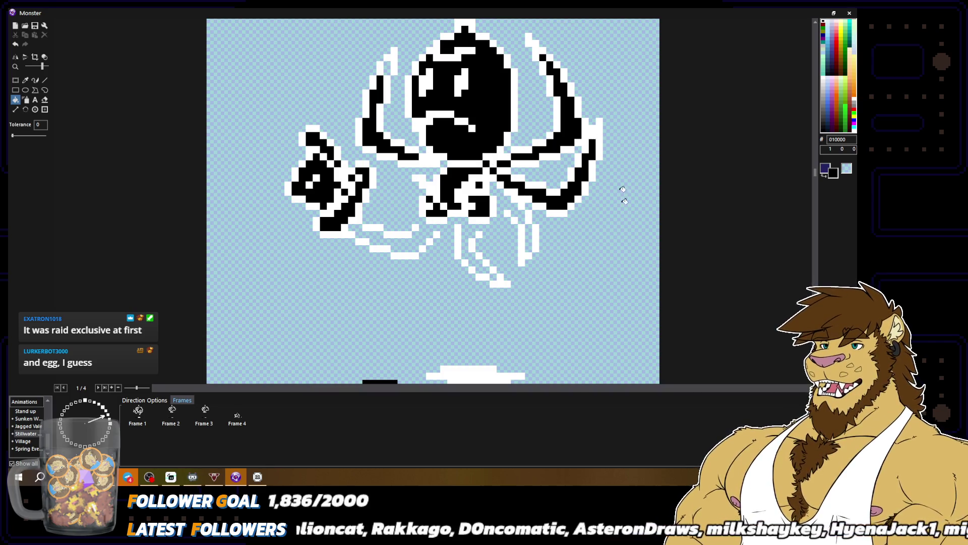
# Step: Pencil black pixels into the remaining lower-body and right-tentacle gaps
pyautogui.click(34, 79)
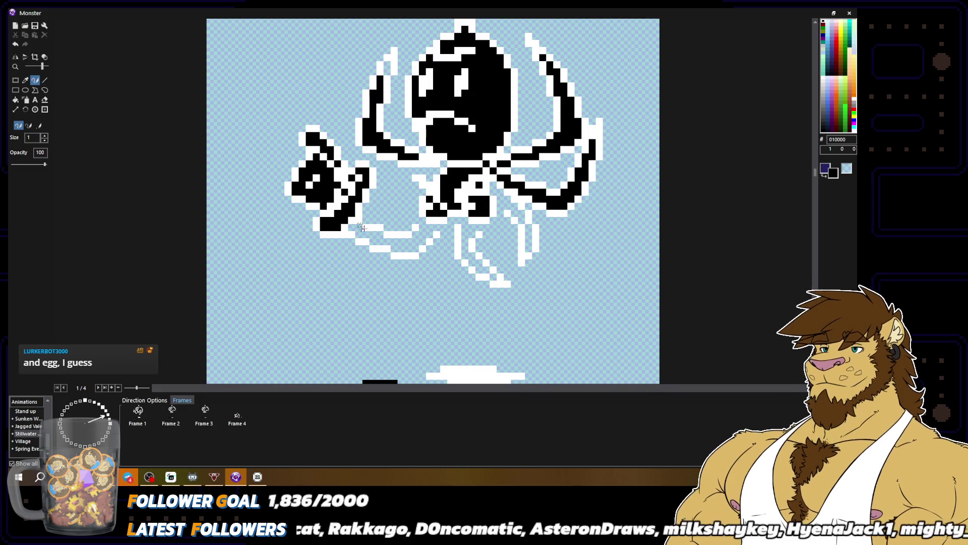
pyautogui.moveTo(428, 234); pyautogui.dragTo(426, 220)
pyautogui.click(464, 225)
pyautogui.moveTo(466, 224)
pyautogui.mouseDown()
pyautogui.moveTo(479, 231)
pyautogui.moveTo(463, 236)
pyautogui.mouseUp()
pyautogui.moveTo(506, 205); pyautogui.dragTo(501, 199)
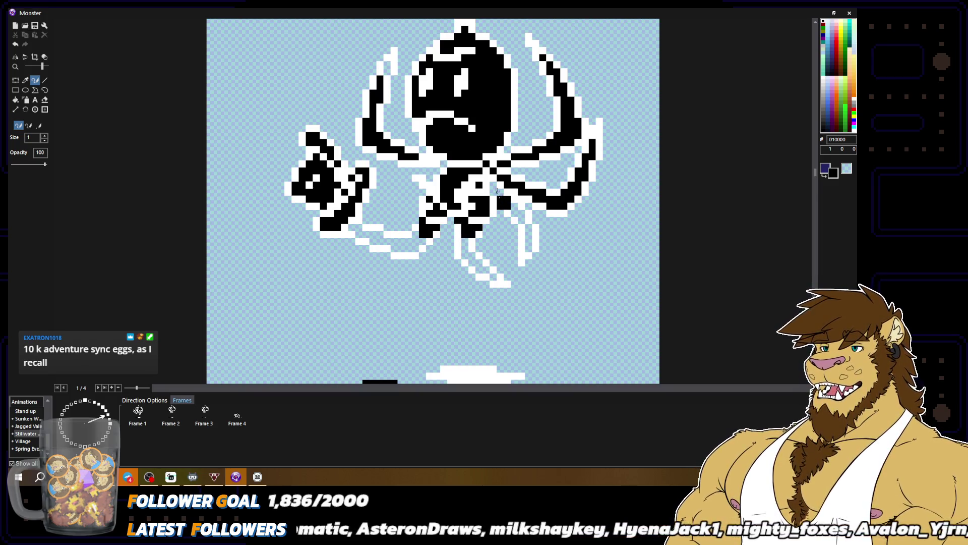
# Step: Fill the white outlines of the right leg, tail and lower tentacles black
pyautogui.press('g')
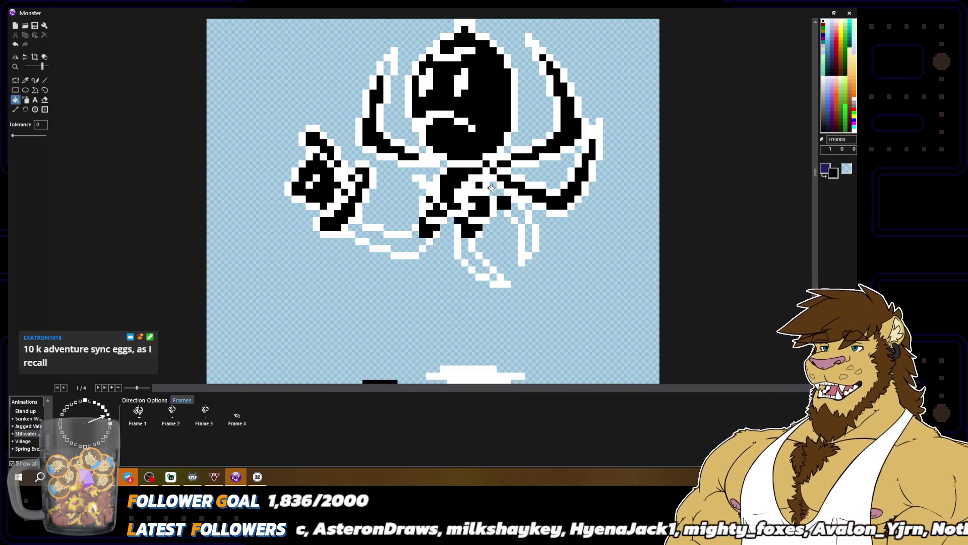
pyautogui.moveTo(499, 189)
pyautogui.mouseDown()
pyautogui.moveTo(530, 232)
pyautogui.moveTo(530, 249)
pyautogui.mouseUp()
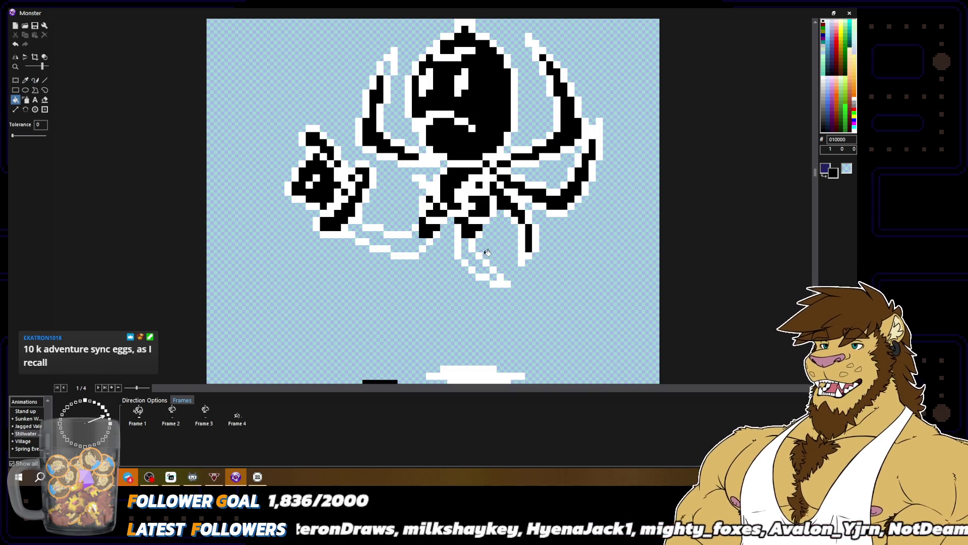
pyautogui.click(486, 265)
pyautogui.click(493, 276)
pyautogui.click(407, 246)
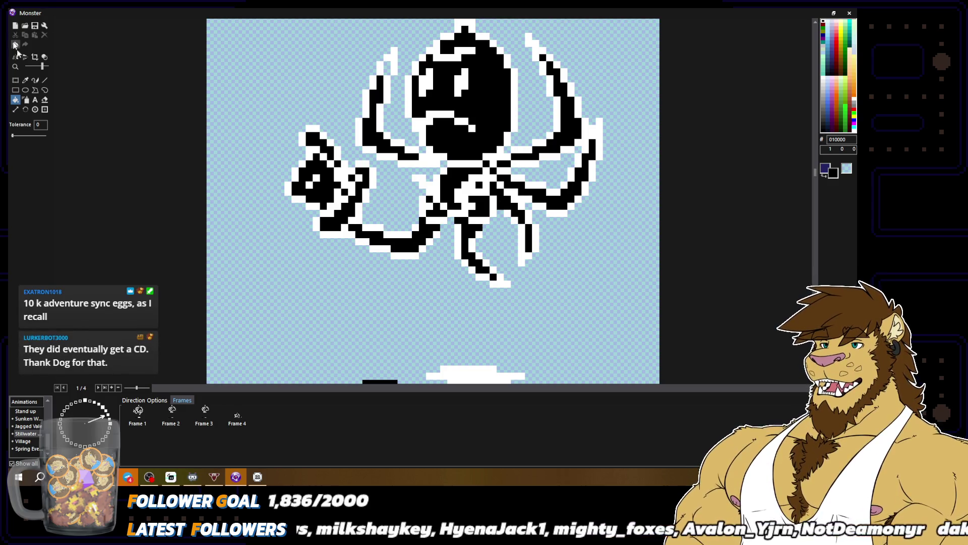
pyautogui.click(35, 80)
pyautogui.scroll(-1, 387, 103)
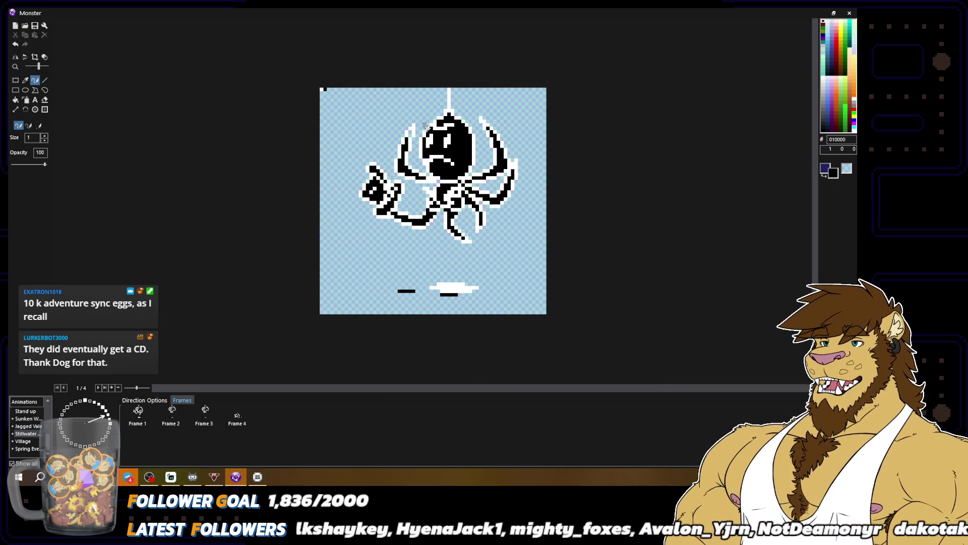
pyautogui.scroll(1, 386, 103)
pyautogui.rightClick(228, 40)
pyautogui.rightClick(498, 154)
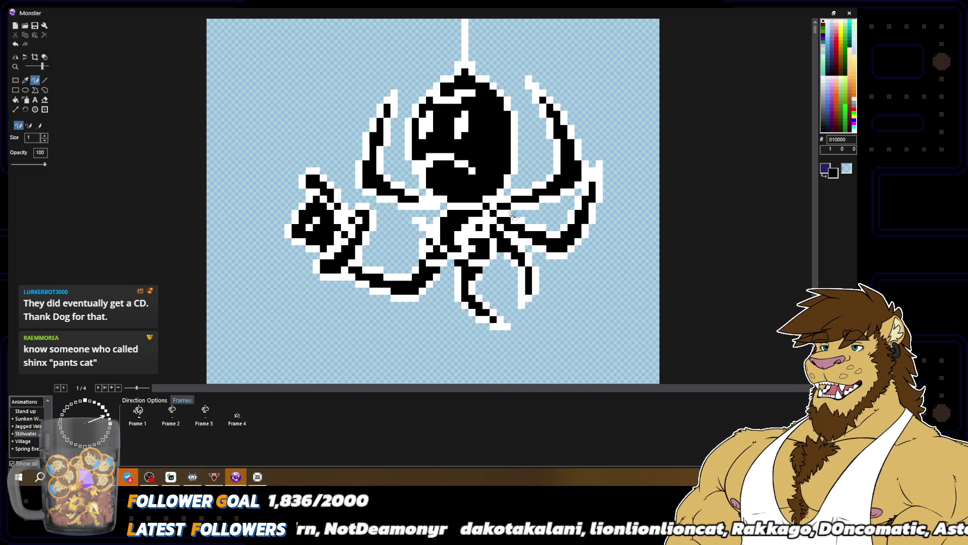
pyautogui.moveTo(418, 186)
pyautogui.mouseDown()
pyautogui.moveTo(392, 174)
pyautogui.moveTo(393, 85)
pyautogui.moveTo(359, 125)
pyautogui.moveTo(352, 193)
pyautogui.mouseUp()
# Step: Add black pixels on the lower-left body and along the left tentacle's top edge
pyautogui.click(380, 93)
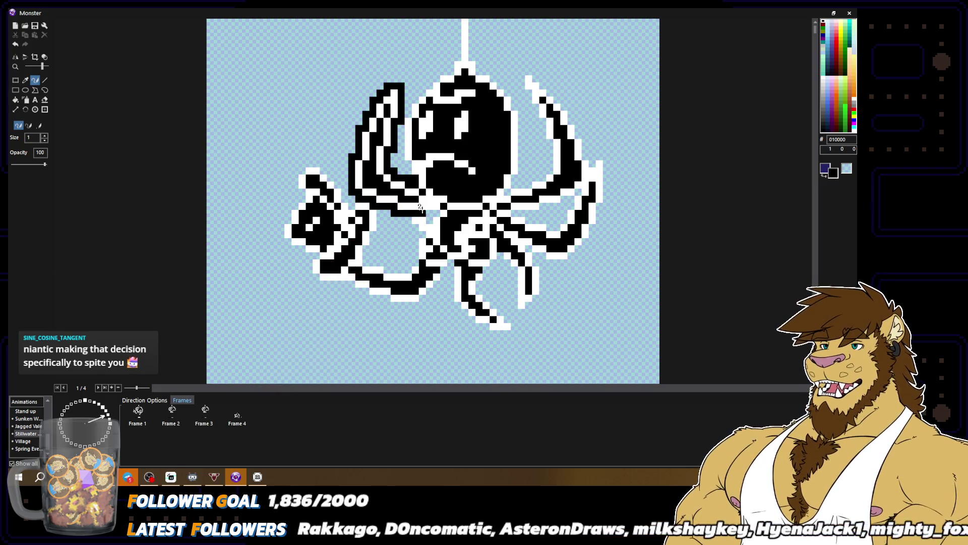
pyautogui.click(428, 217)
pyautogui.moveTo(408, 216)
pyautogui.mouseDown()
pyautogui.moveTo(423, 233)
pyautogui.moveTo(414, 262)
pyautogui.moveTo(363, 261)
pyautogui.moveTo(380, 211)
pyautogui.mouseUp()
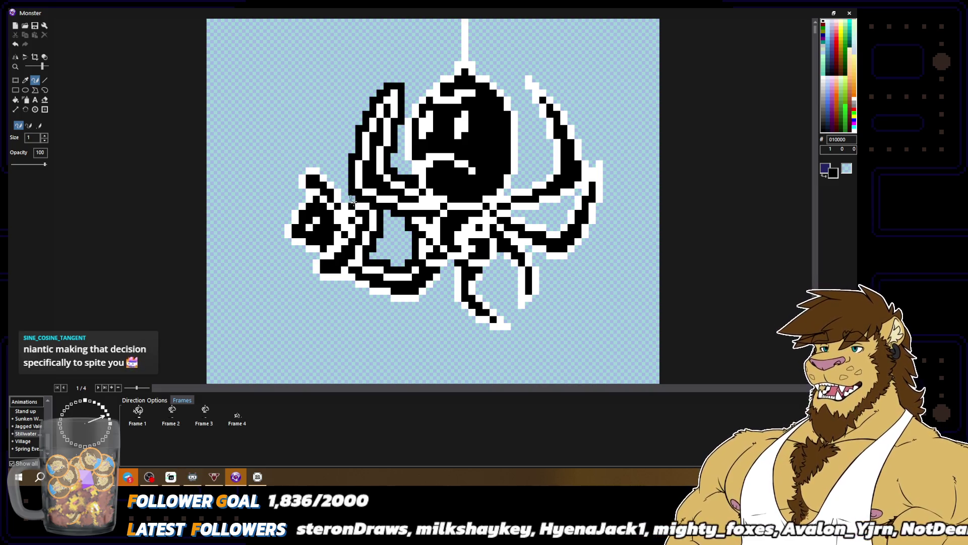
pyautogui.moveTo(339, 186)
pyautogui.mouseDown()
pyautogui.moveTo(325, 164)
pyautogui.moveTo(306, 162)
pyautogui.mouseUp()
pyautogui.click(301, 163)
# Step: Trace black down the tentacle's left edge and the sprite's left side, correcting one pixel white
pyautogui.keyDown('alt'); pyautogui.click(309, 170); pyautogui.keyUp('alt')
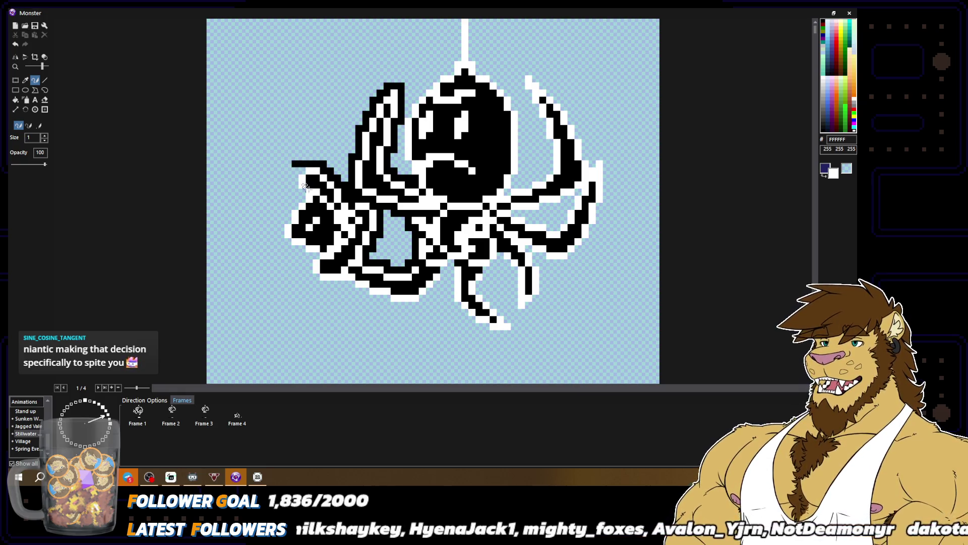
pyautogui.click(295, 164)
pyautogui.keyDown('alt'); pyautogui.click(301, 163); pyautogui.keyUp('alt')
pyautogui.moveTo(294, 166); pyautogui.dragTo(295, 199)
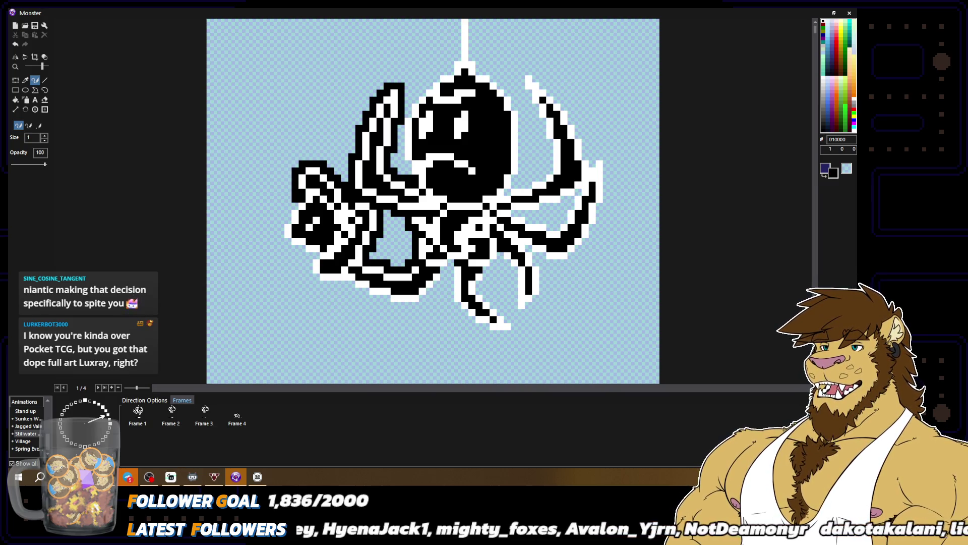
pyautogui.click(288, 206)
pyautogui.moveTo(288, 220)
pyautogui.mouseDown()
pyautogui.moveTo(281, 238)
pyautogui.moveTo(310, 255)
pyautogui.moveTo(309, 276)
pyautogui.moveTo(419, 306)
pyautogui.moveTo(444, 268)
pyautogui.moveTo(451, 307)
pyautogui.moveTo(465, 312)
pyautogui.mouseUp()
pyautogui.rightClick(439, 292)
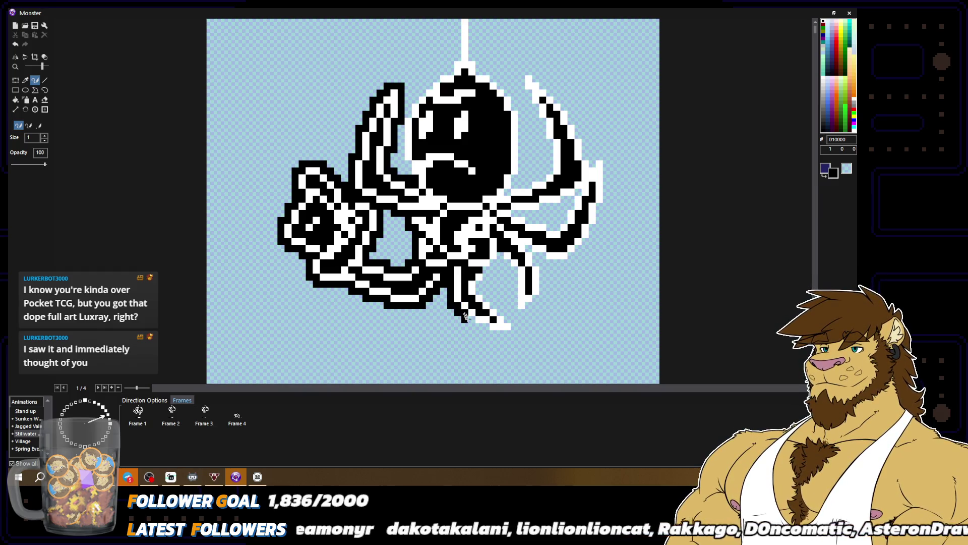